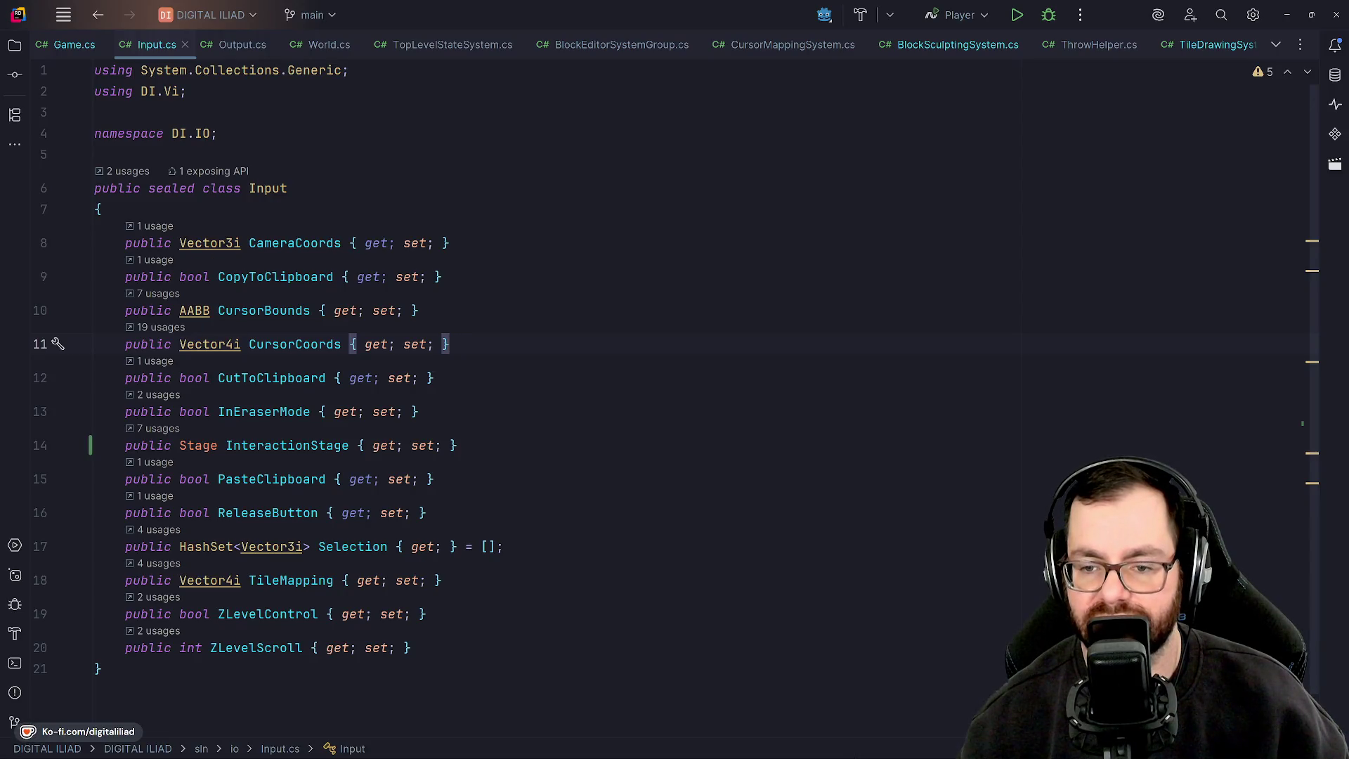
Review the input properties from CameraCoords through CopyToClipboard, PasteClipboard and ReleaseButton
left_click(296, 243)
key("Down")
key("Down")
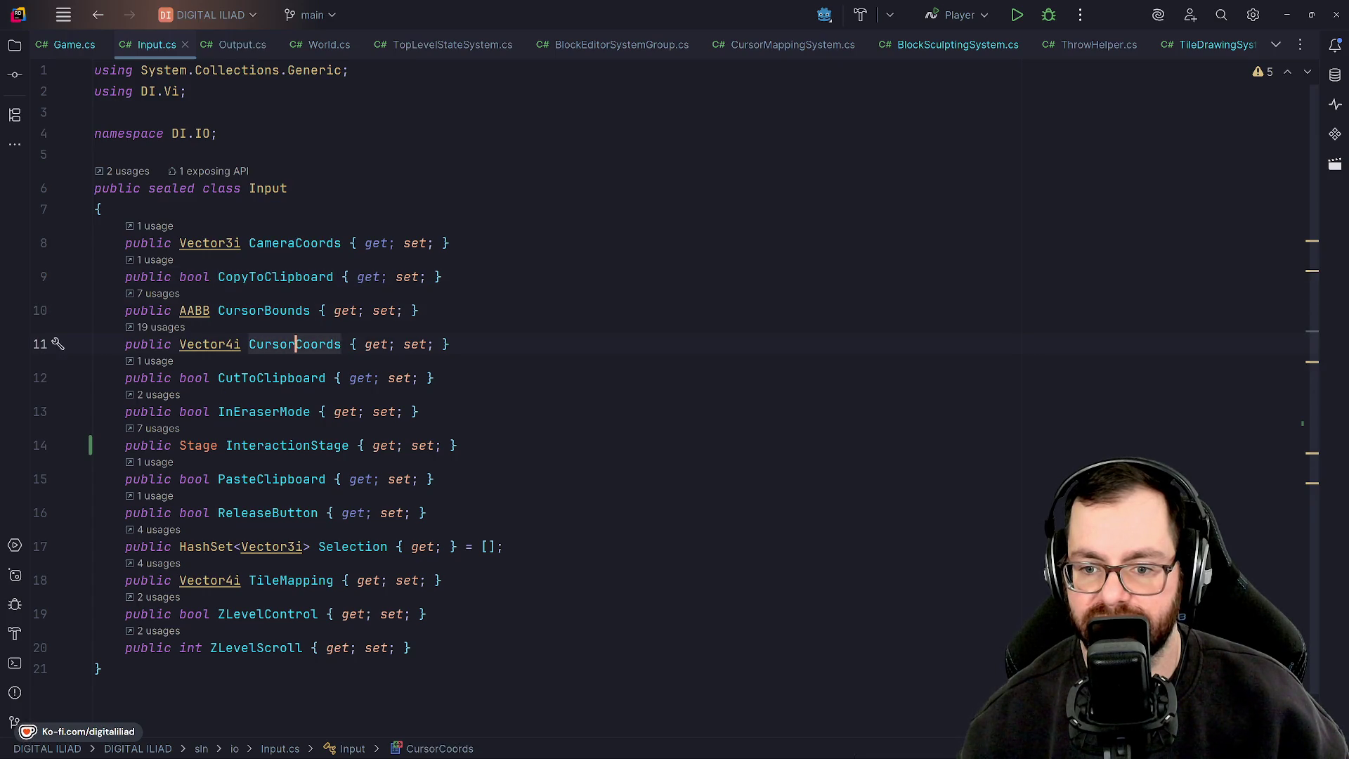
key("Down")
key("Down")
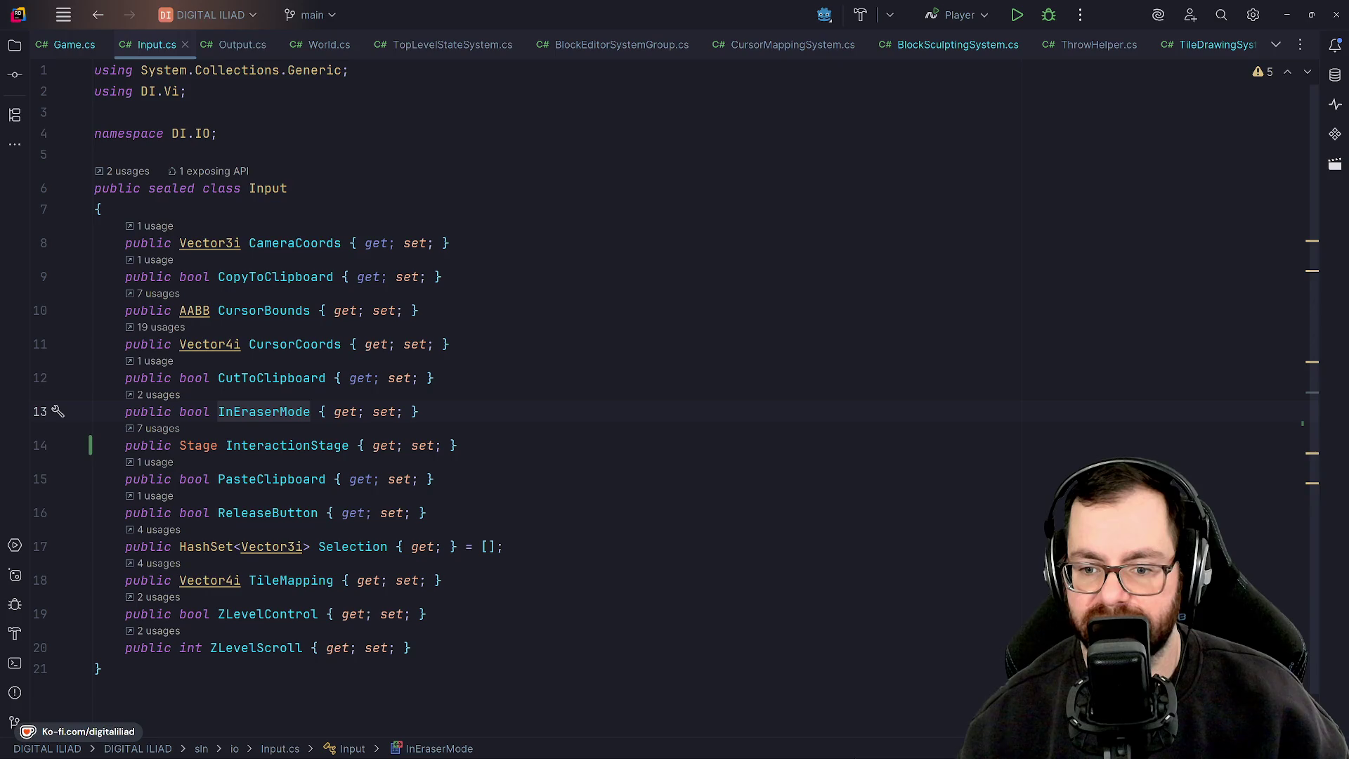
key("Down")
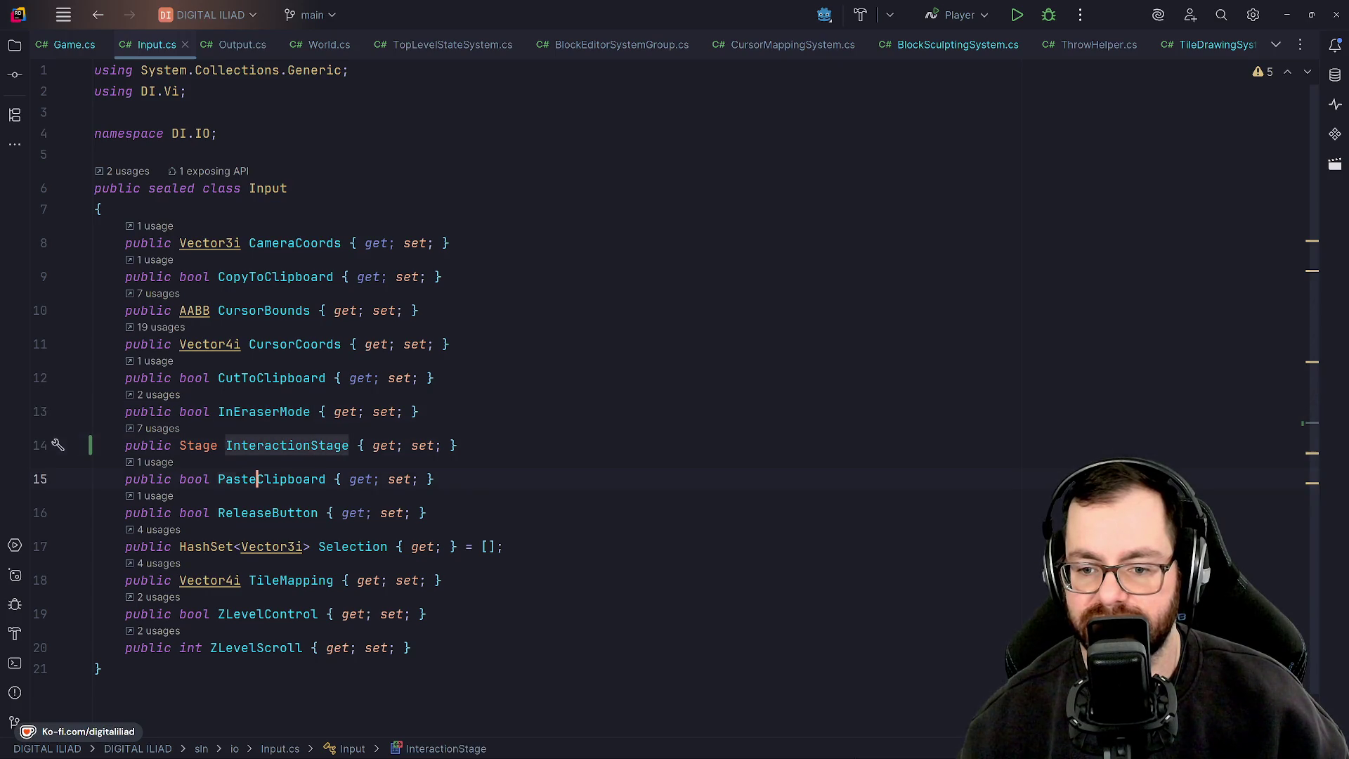
key("Down")
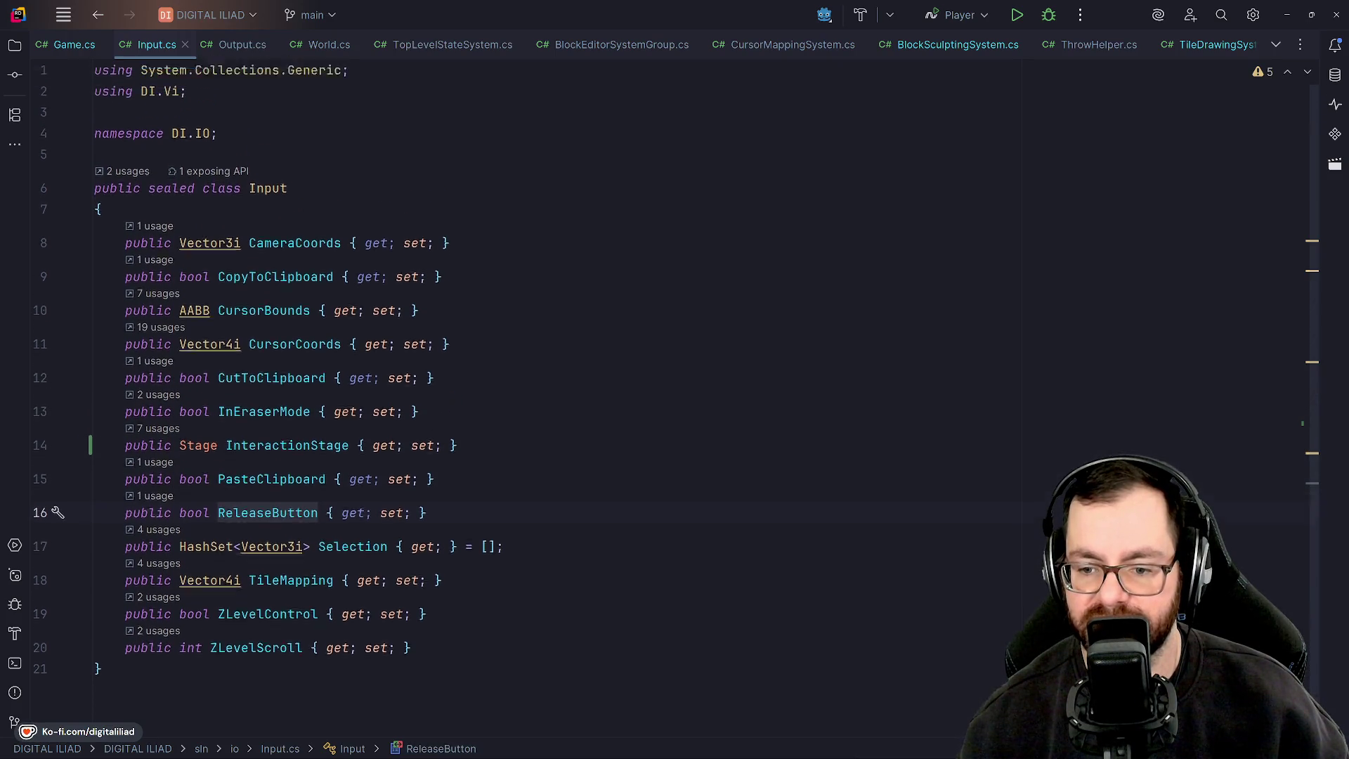
left_click(444, 277)
key("Down")
key("Down")
key("Down")
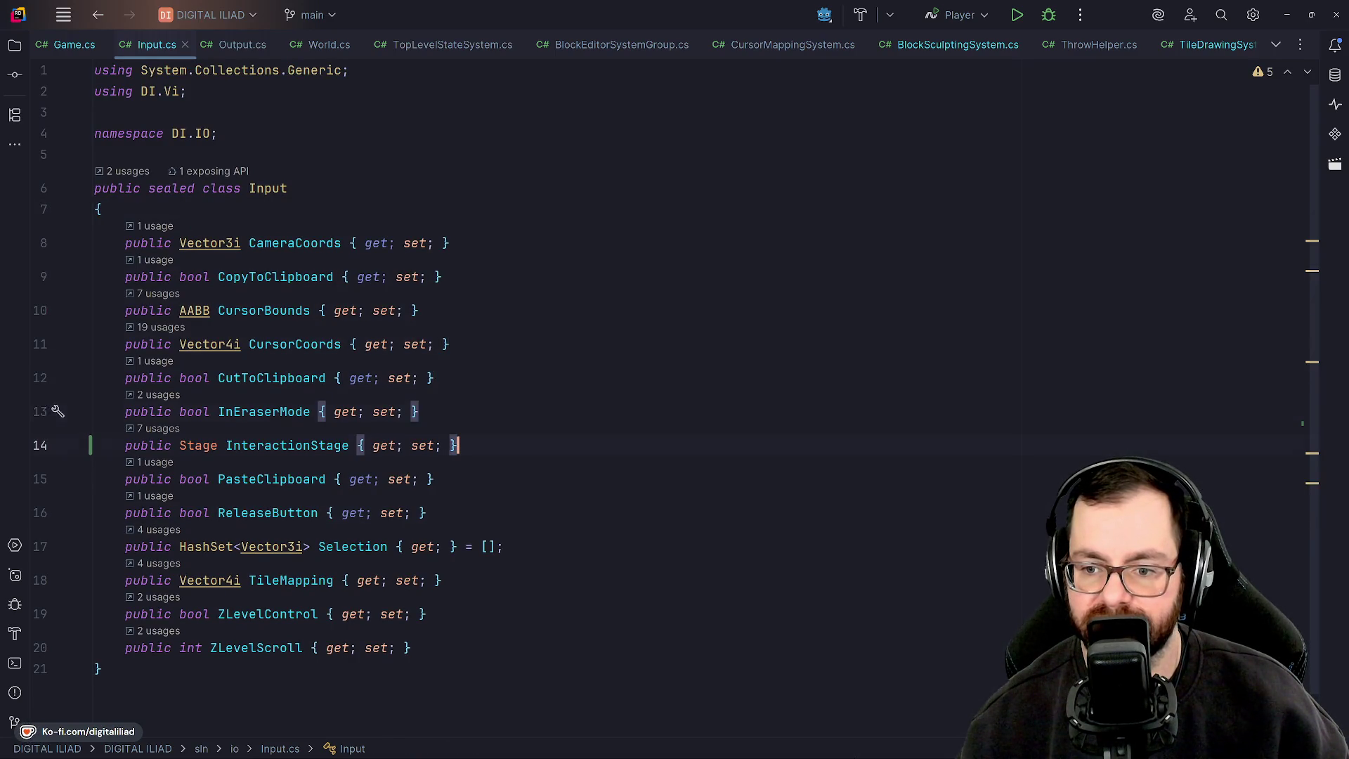
key("Down")
key("Down")
key("Down")
key("Up")
key("Up")
key("Up")
key("Up")
key("Up")
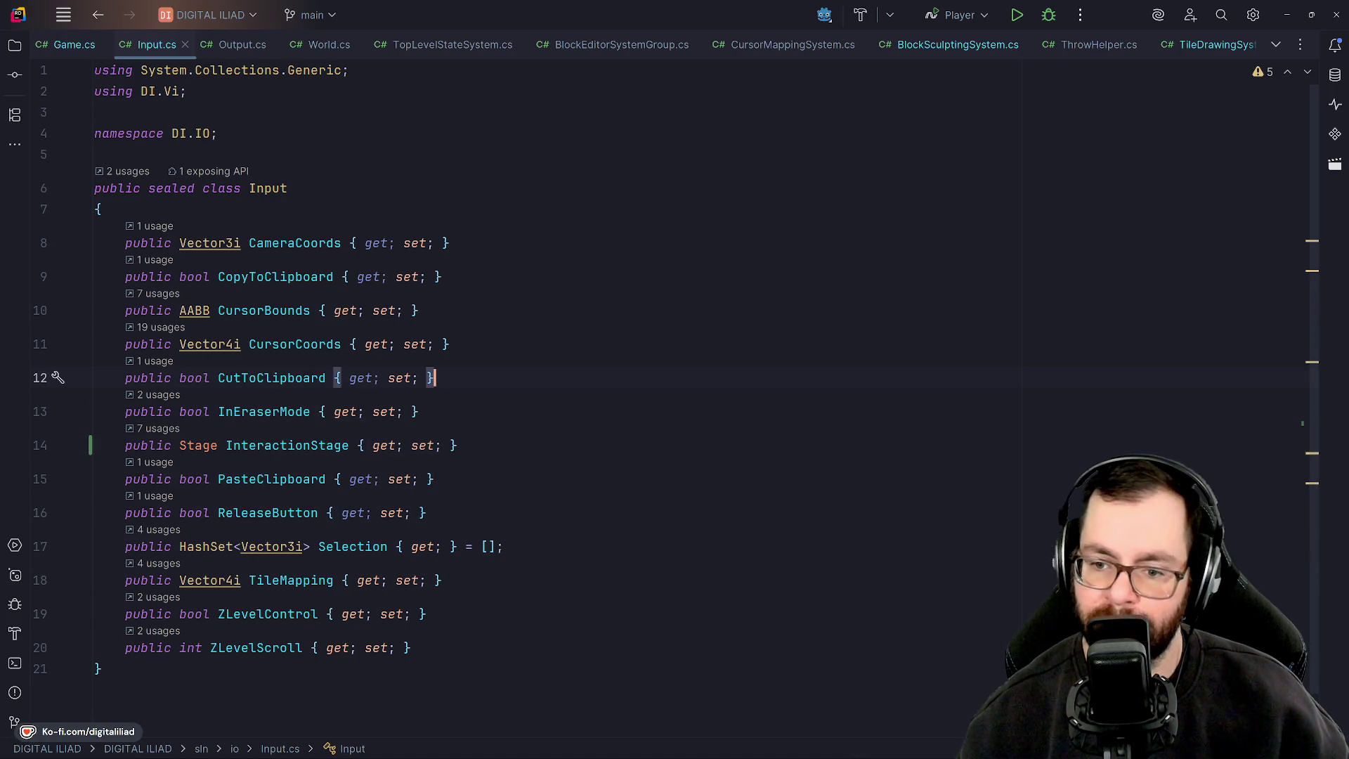
key("Up")
key("Up")
key("Up")
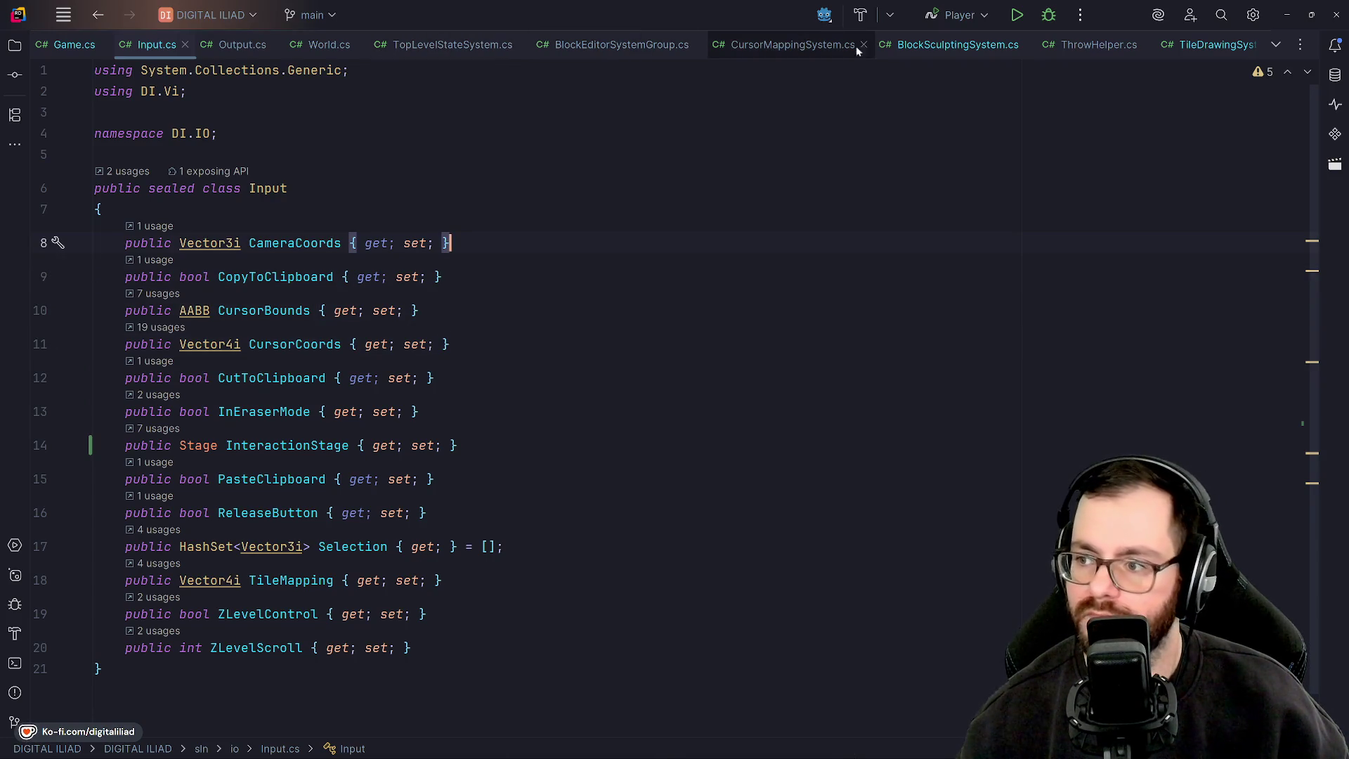
Switch to BlockSculptingSystem.cs and scroll through its Run() method and interaction-stage branch
left_click(977, 44)
scroll(492, 422, "up", 8)
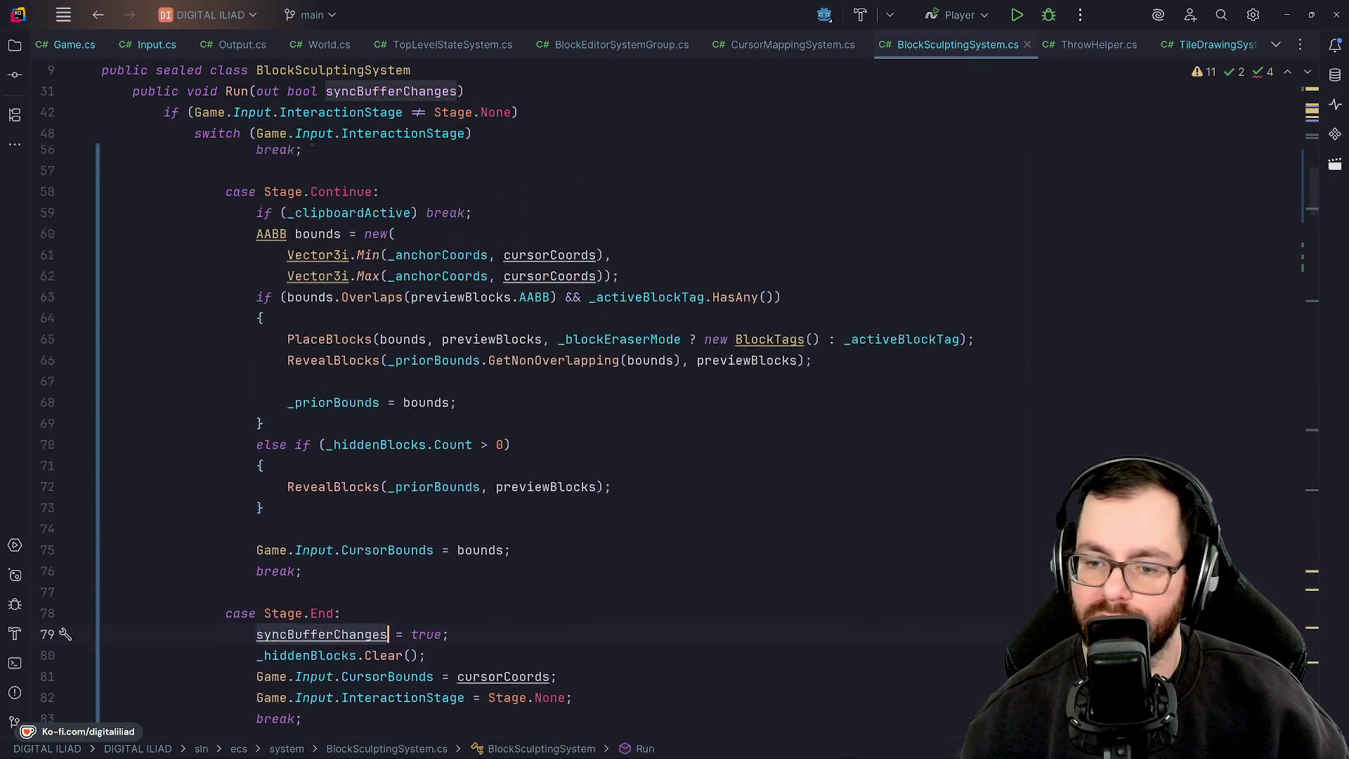
scroll(562, 422, "up", 1)
scroll(538, 398, "down", 1)
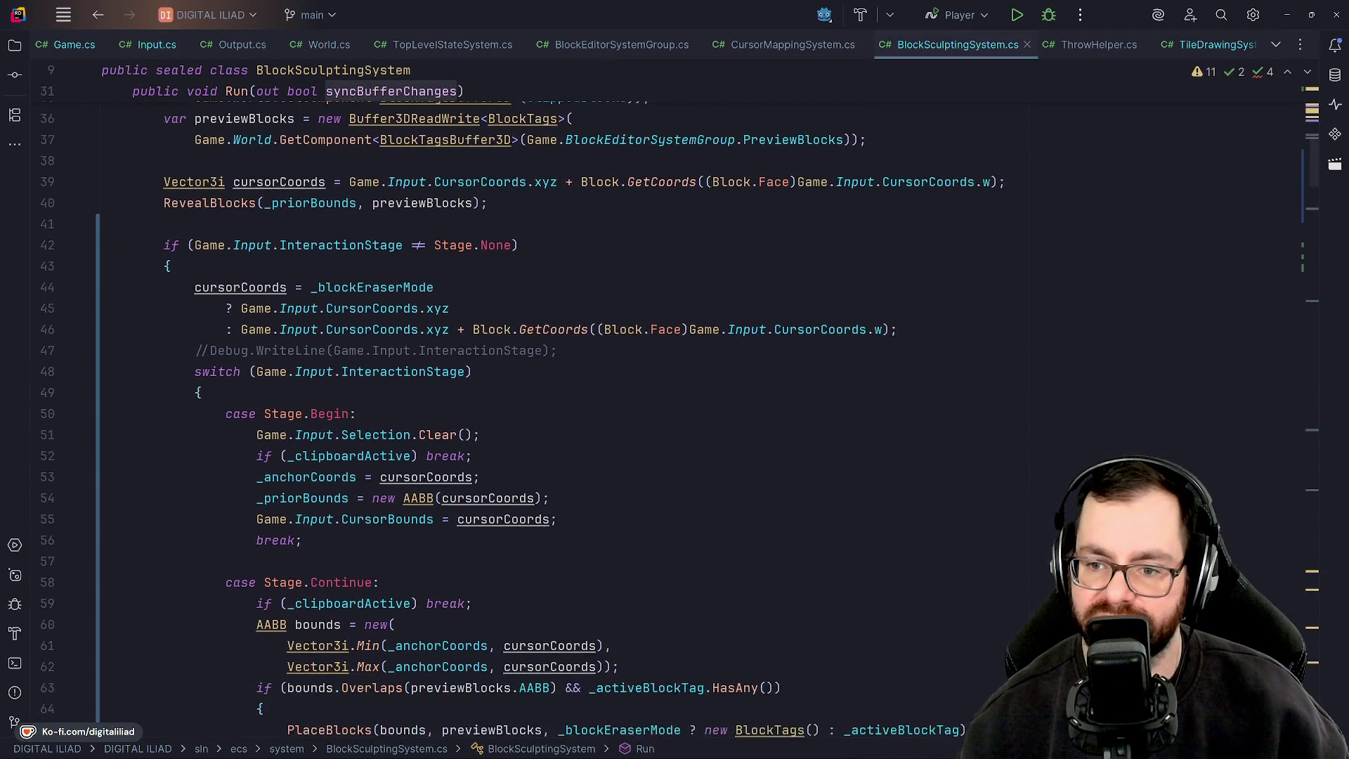
scroll(539, 399, "up", 2)
left_click(170, 392)
scroll(296, 417, "down", 18)
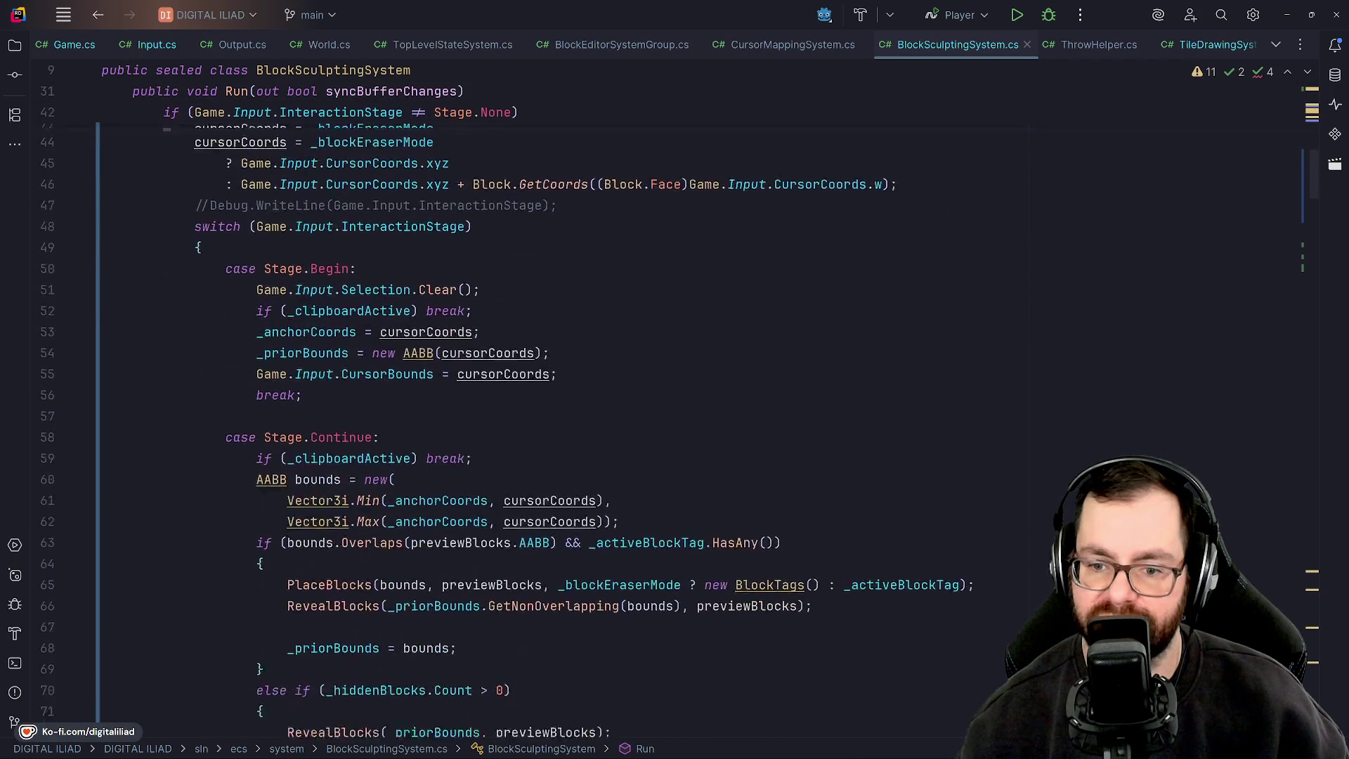
scroll(296, 417, "up", 17)
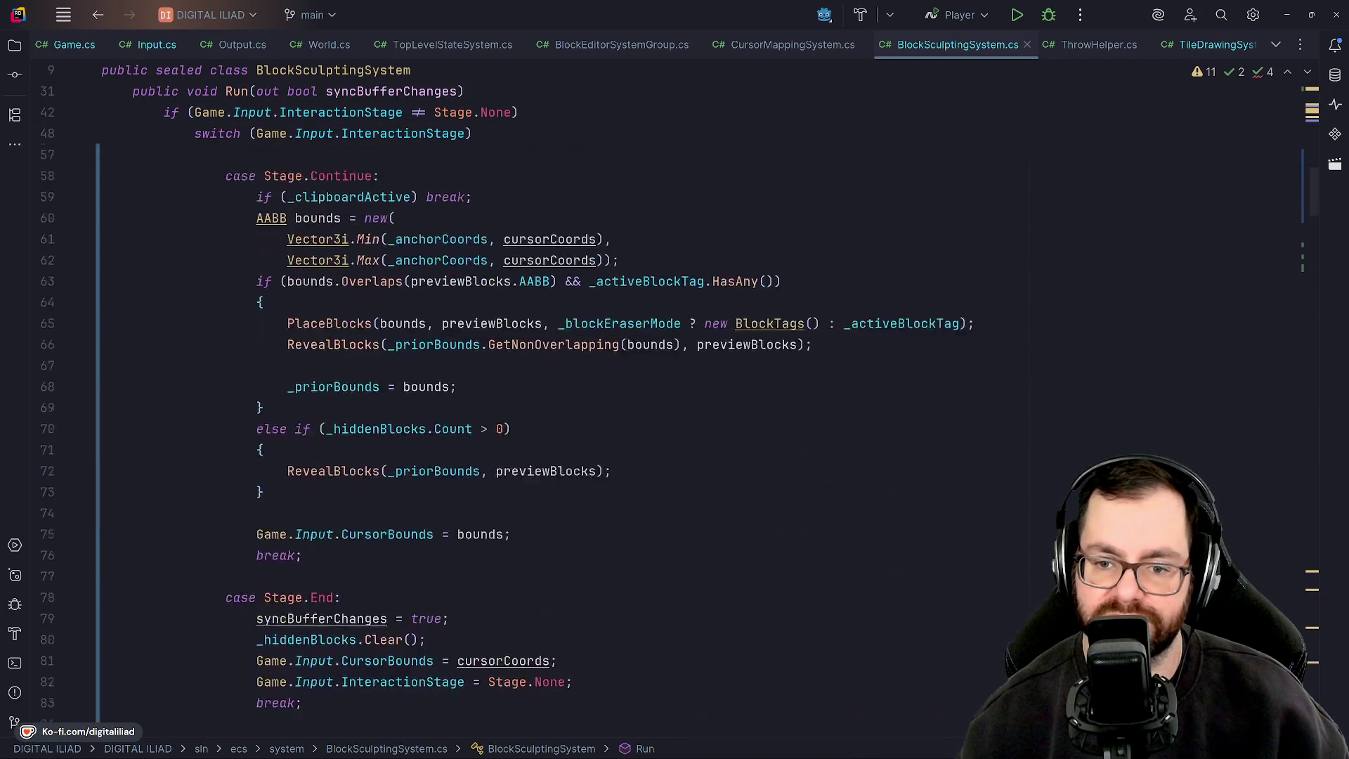
scroll(709, 131, "down", 18)
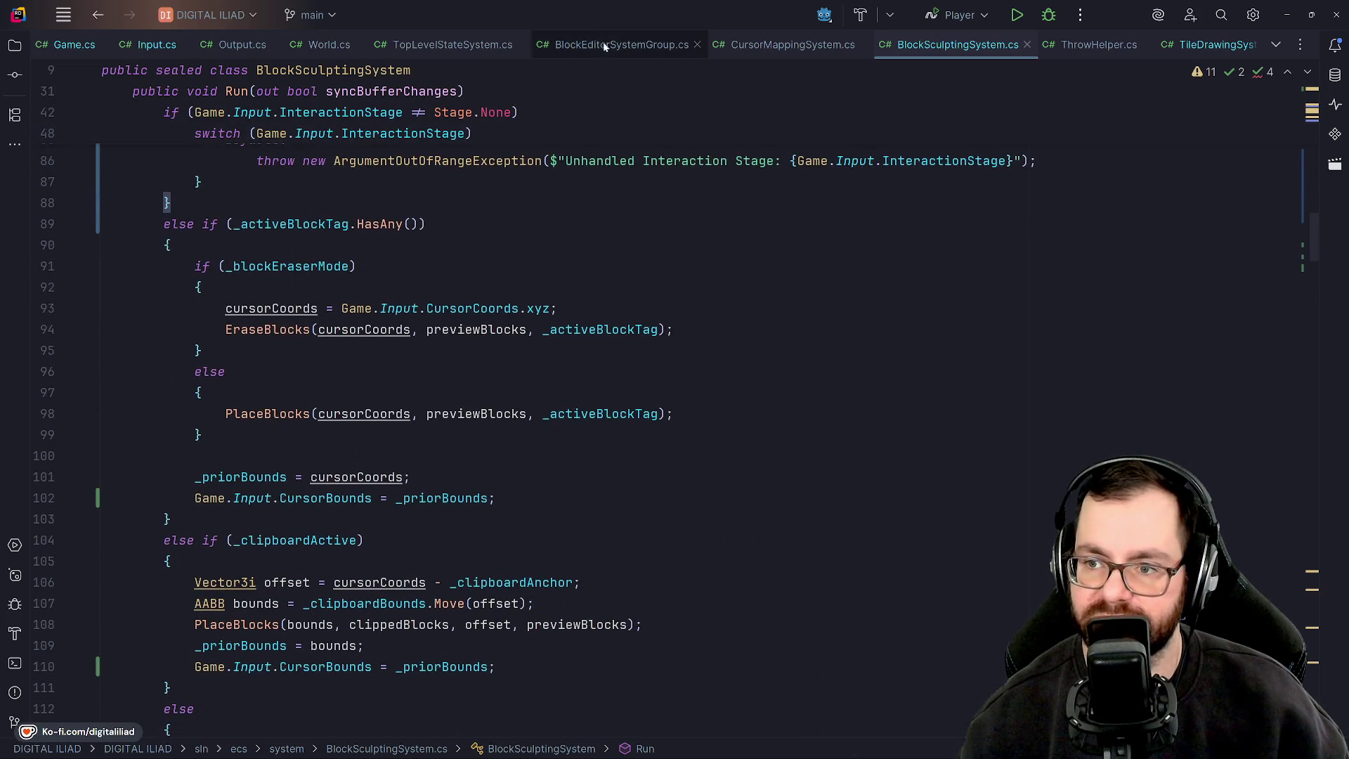
scroll(709, 131, "up", 2)
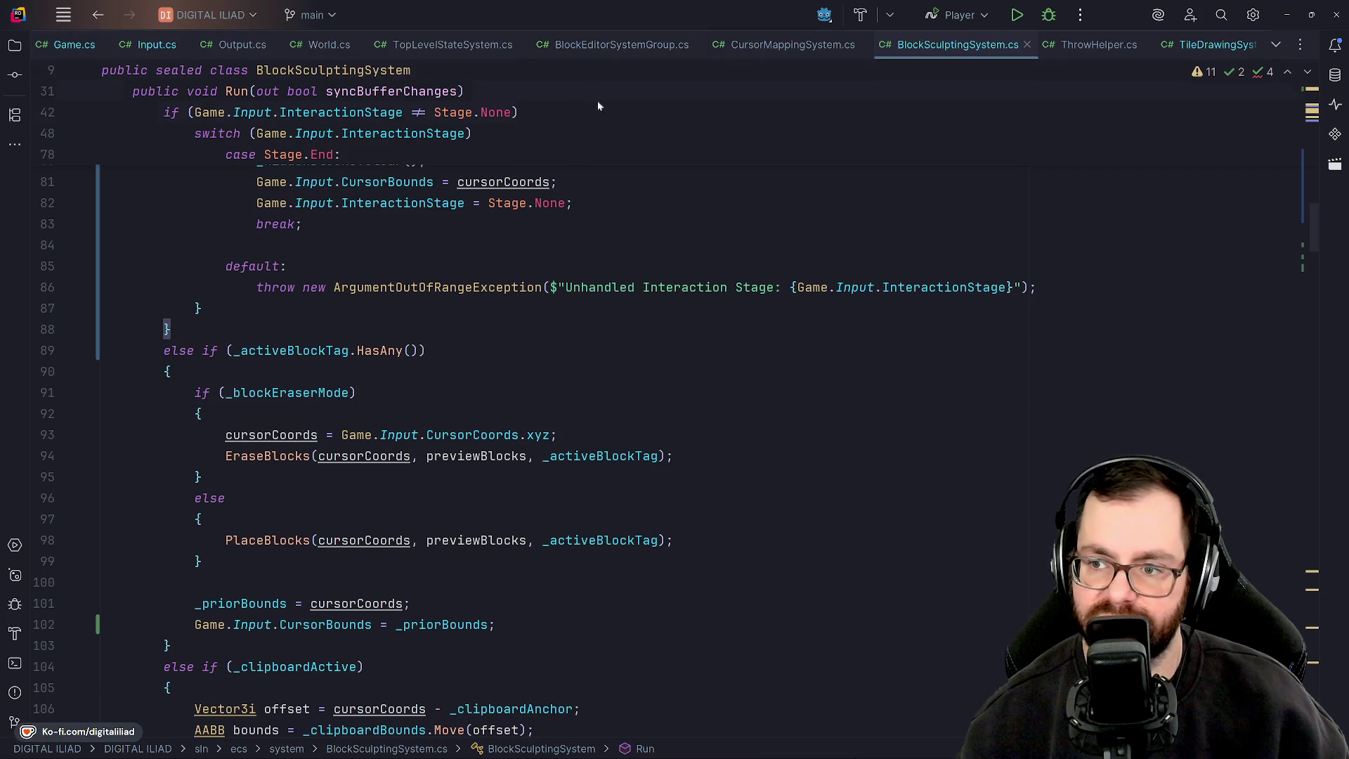
scroll(680, 66, "up", 6)
scroll(675, 393, "up", 10)
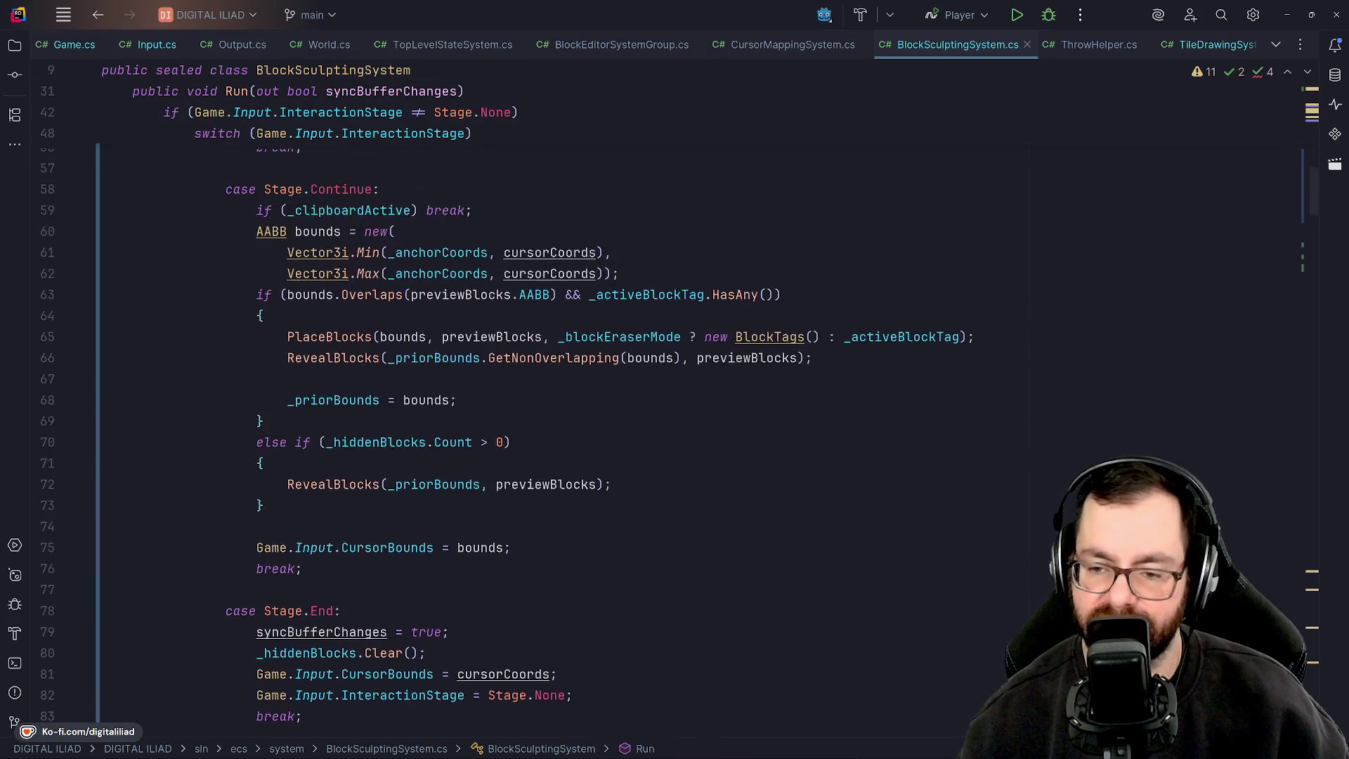
scroll(506, 394, "down", 3)
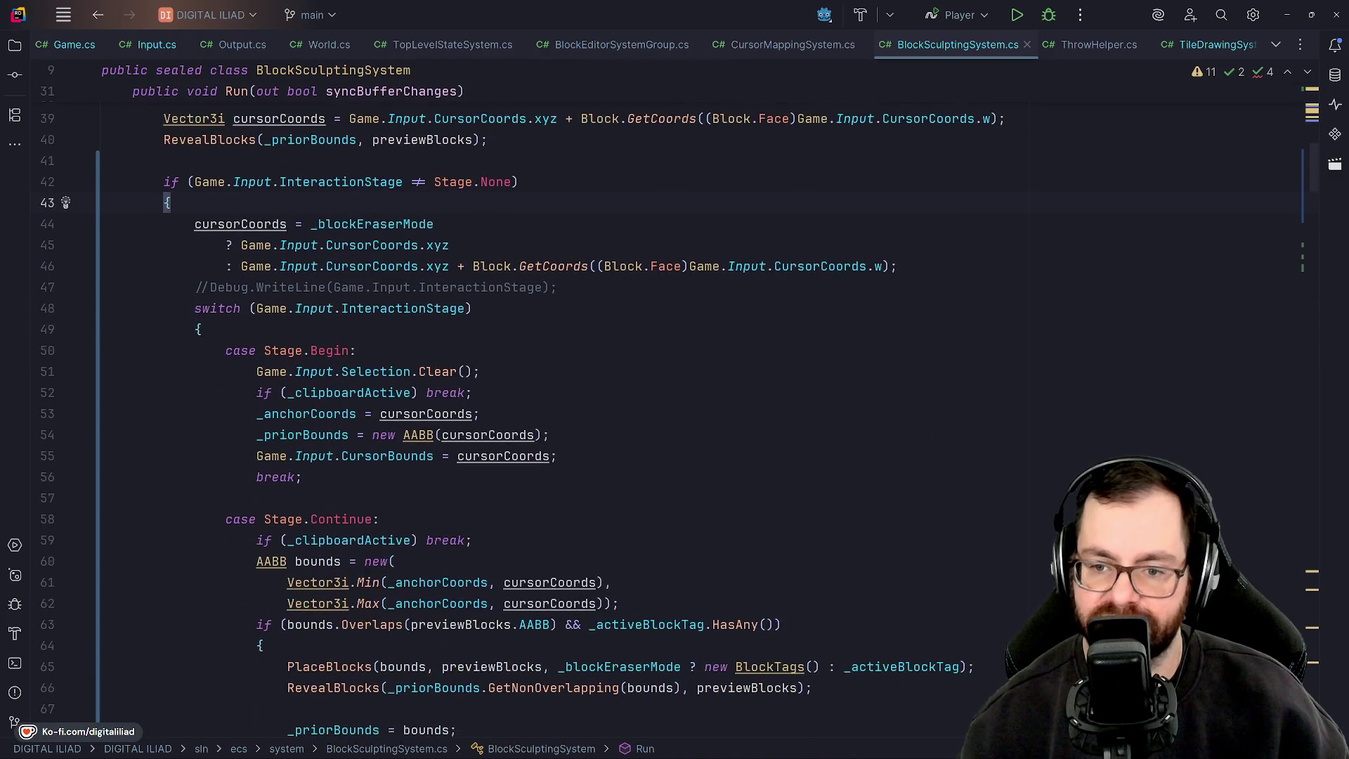
scroll(506, 393, "down", 2)
Inspect the stage switch's Begin case down to the Selection.Clear() line
left_click(200, 202)
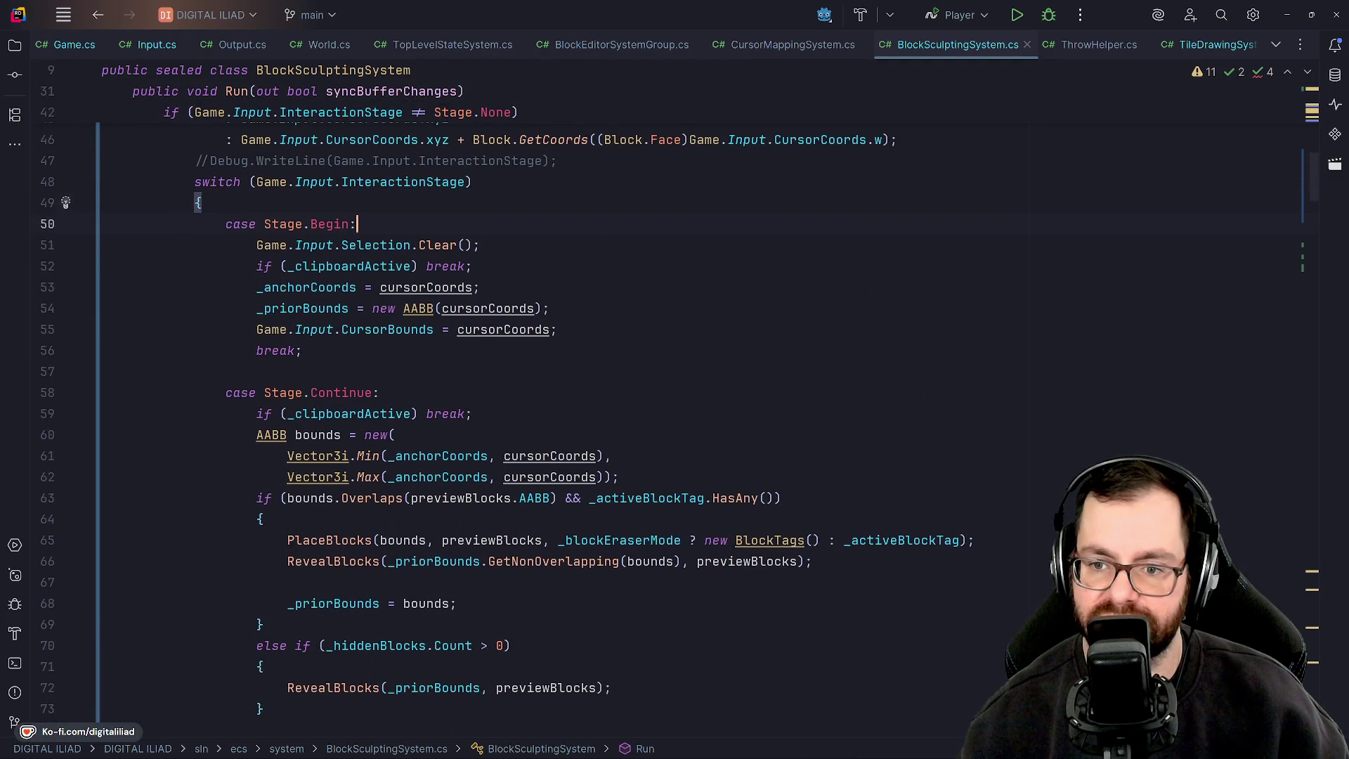
key("Down")
key("Down")
key("Down")
scroll(502, 422, "down", 2)
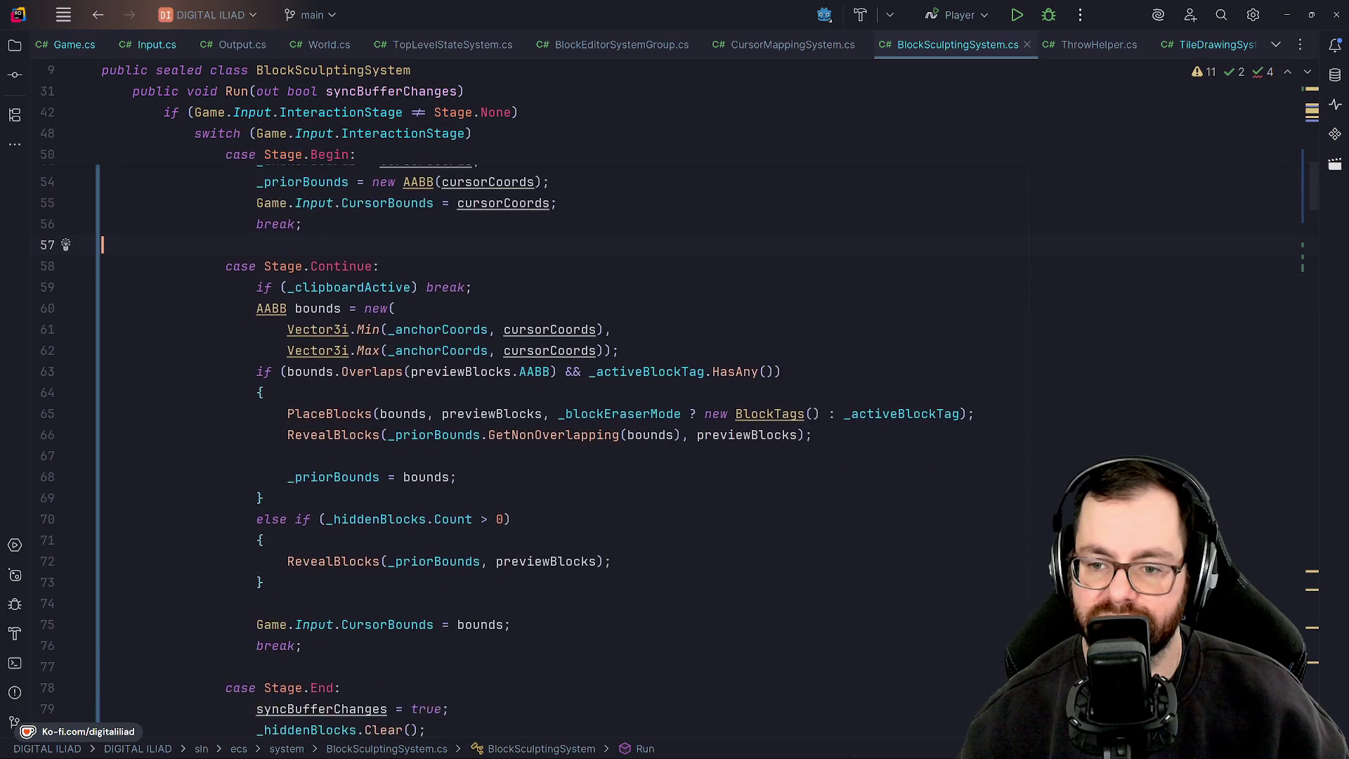
scroll(506, 394, "up", 3)
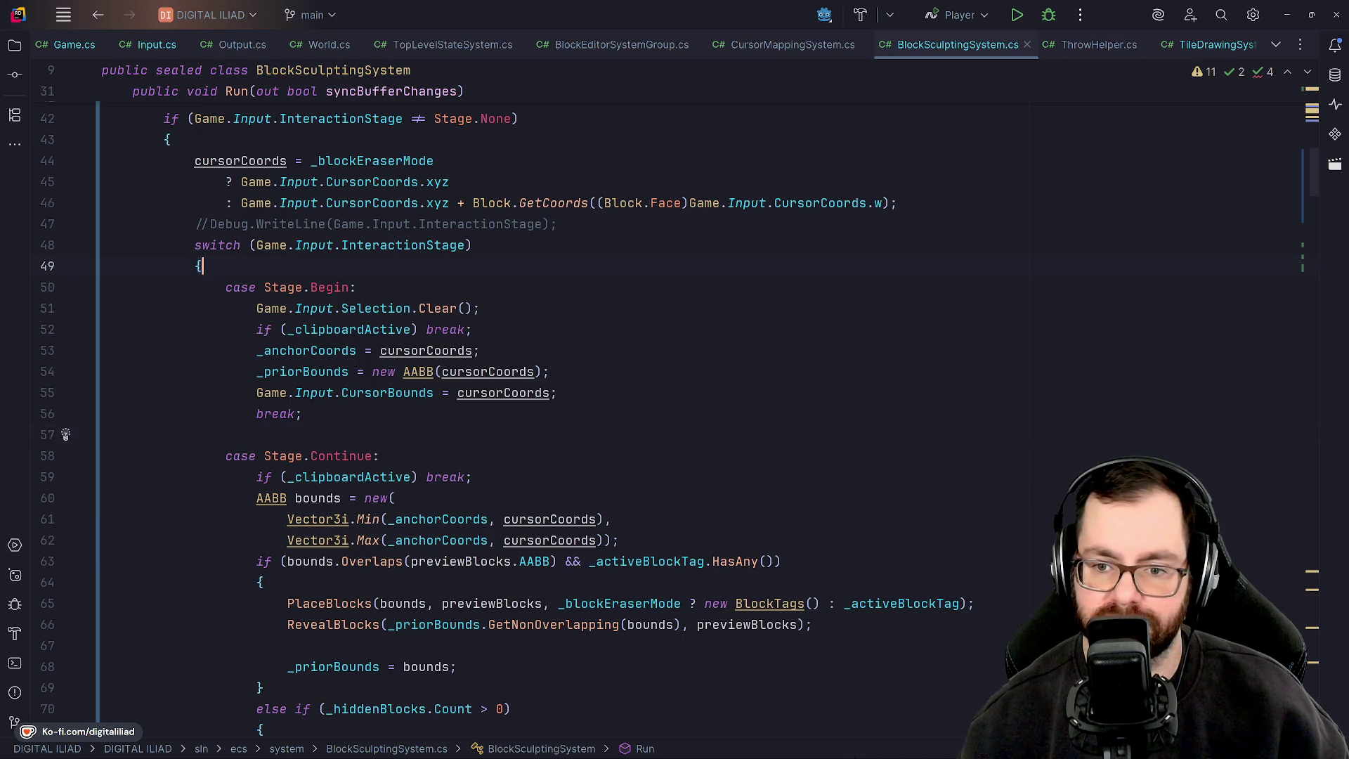
key("Down")
key("Down")
key("End")
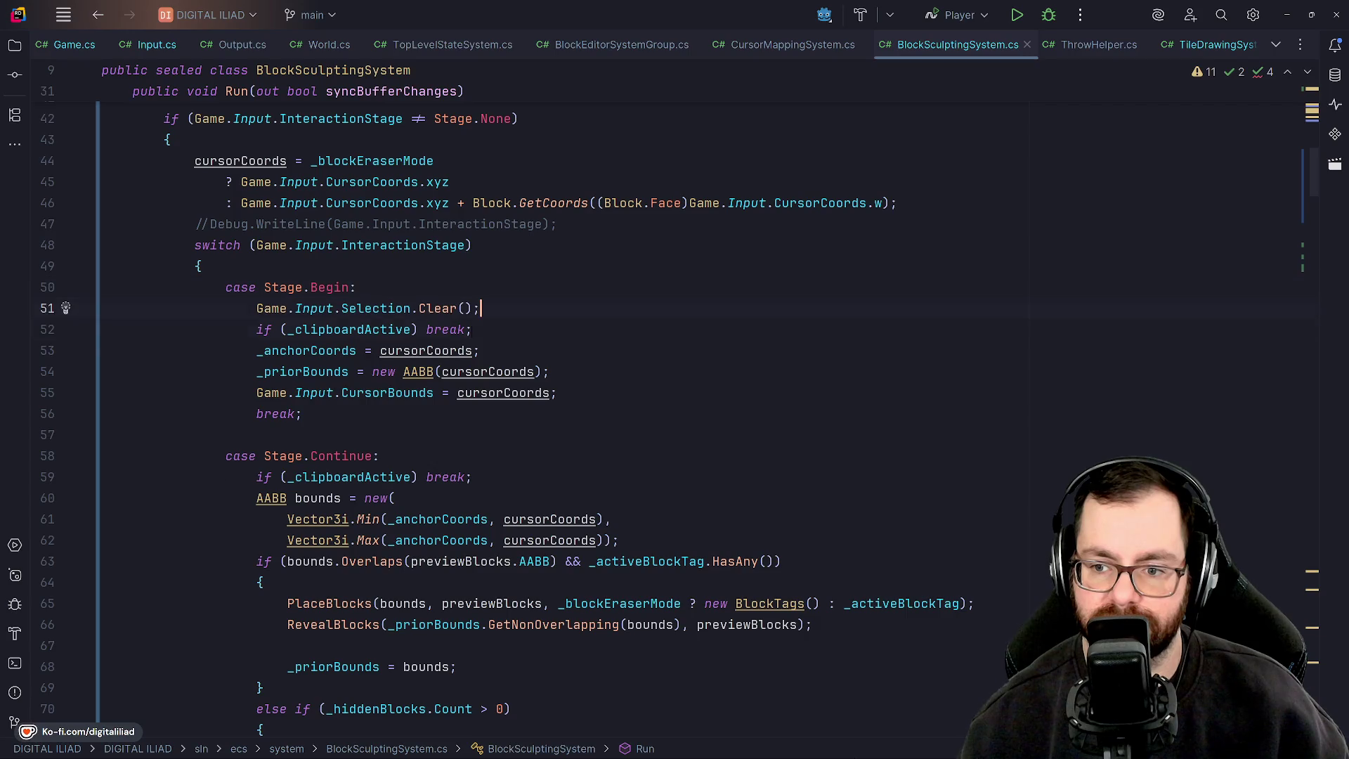
scroll(633, 422, "down", 4)
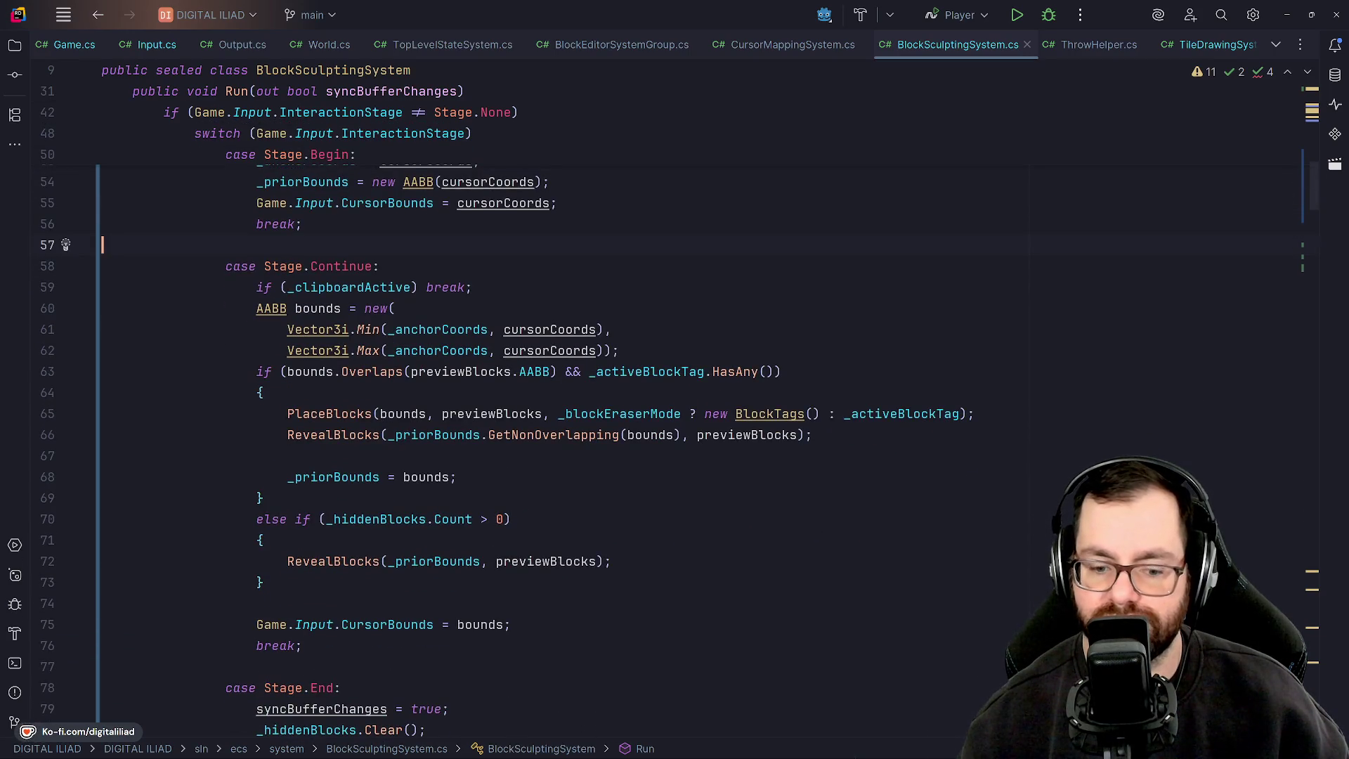
Inspect the Continue case's overlap and bounds code and the Stage.End case
left_click(260, 392)
left_click(396, 308)
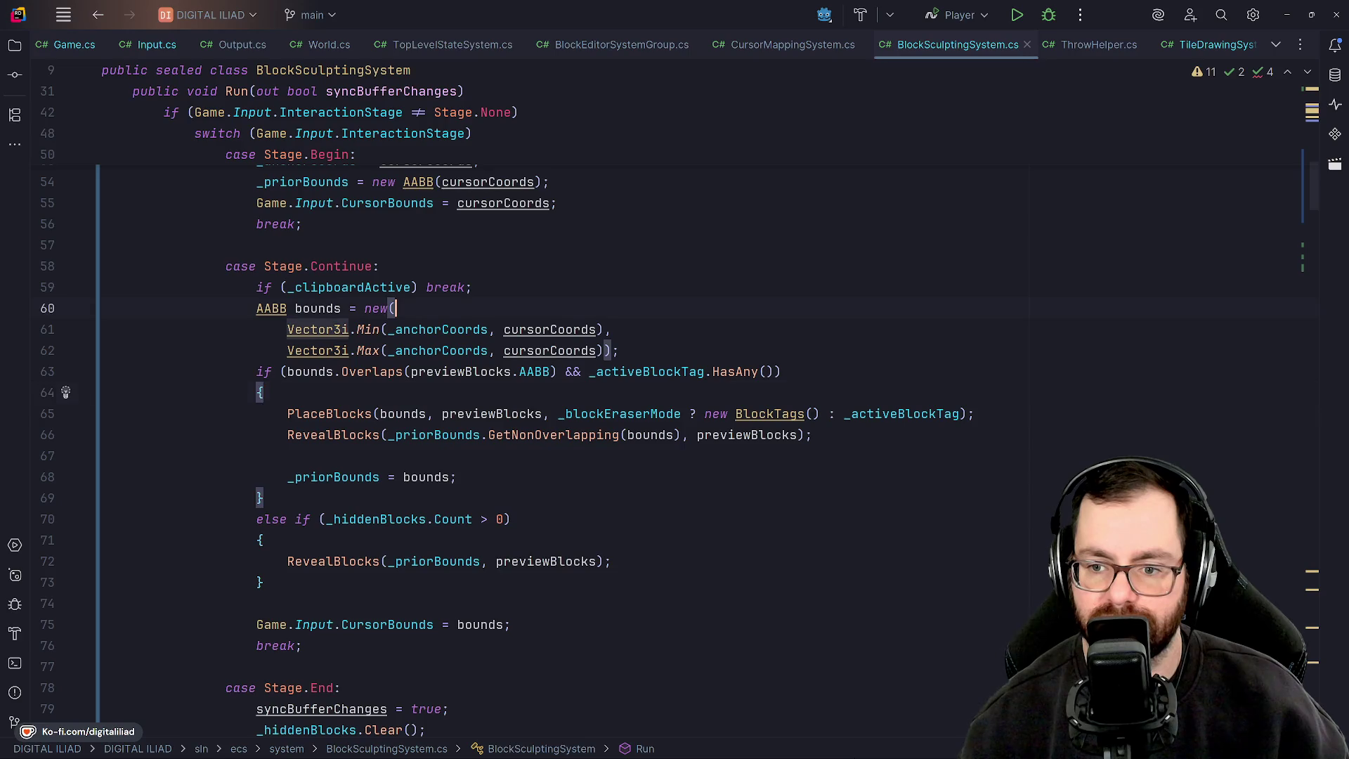
scroll(632, 422, "down", 2)
scroll(320, 309, "down", 5)
double_click(320, 310)
key("End")
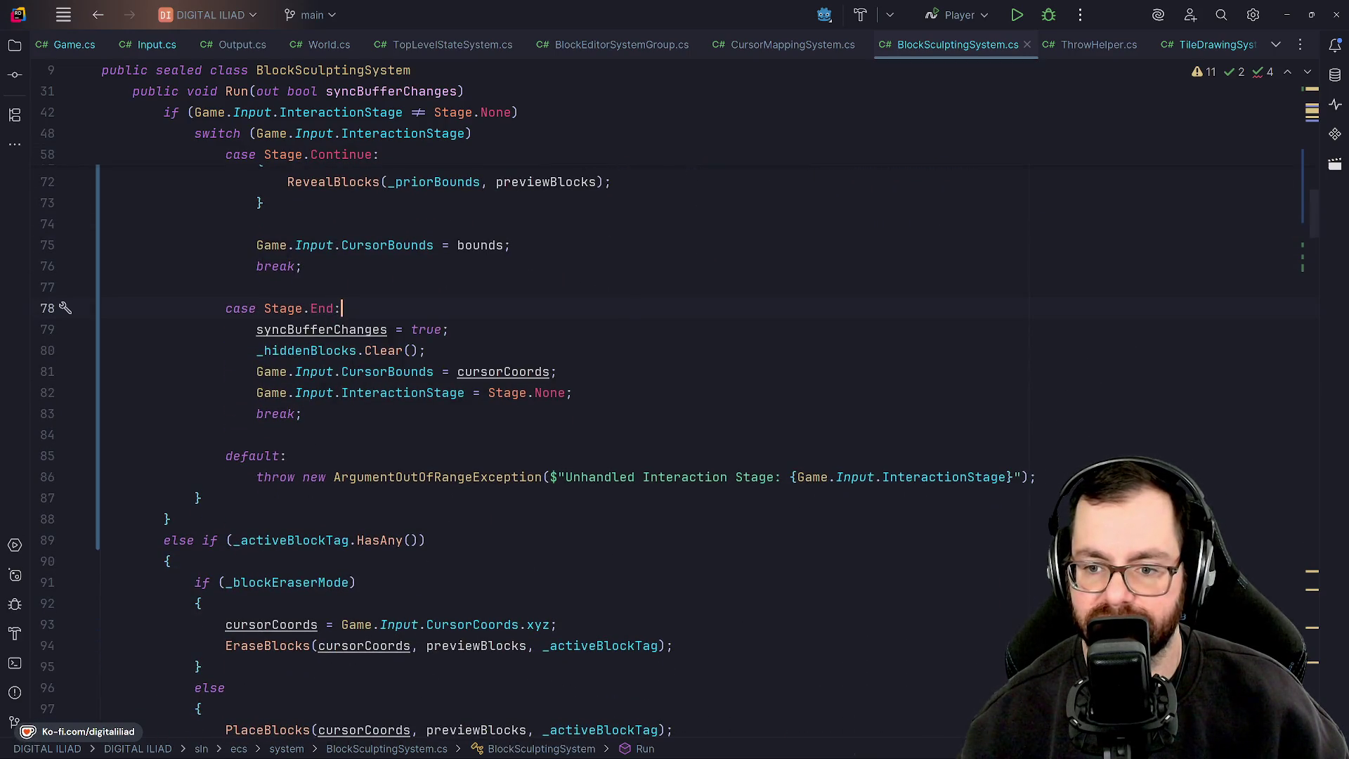
scroll(633, 422, "up", 12)
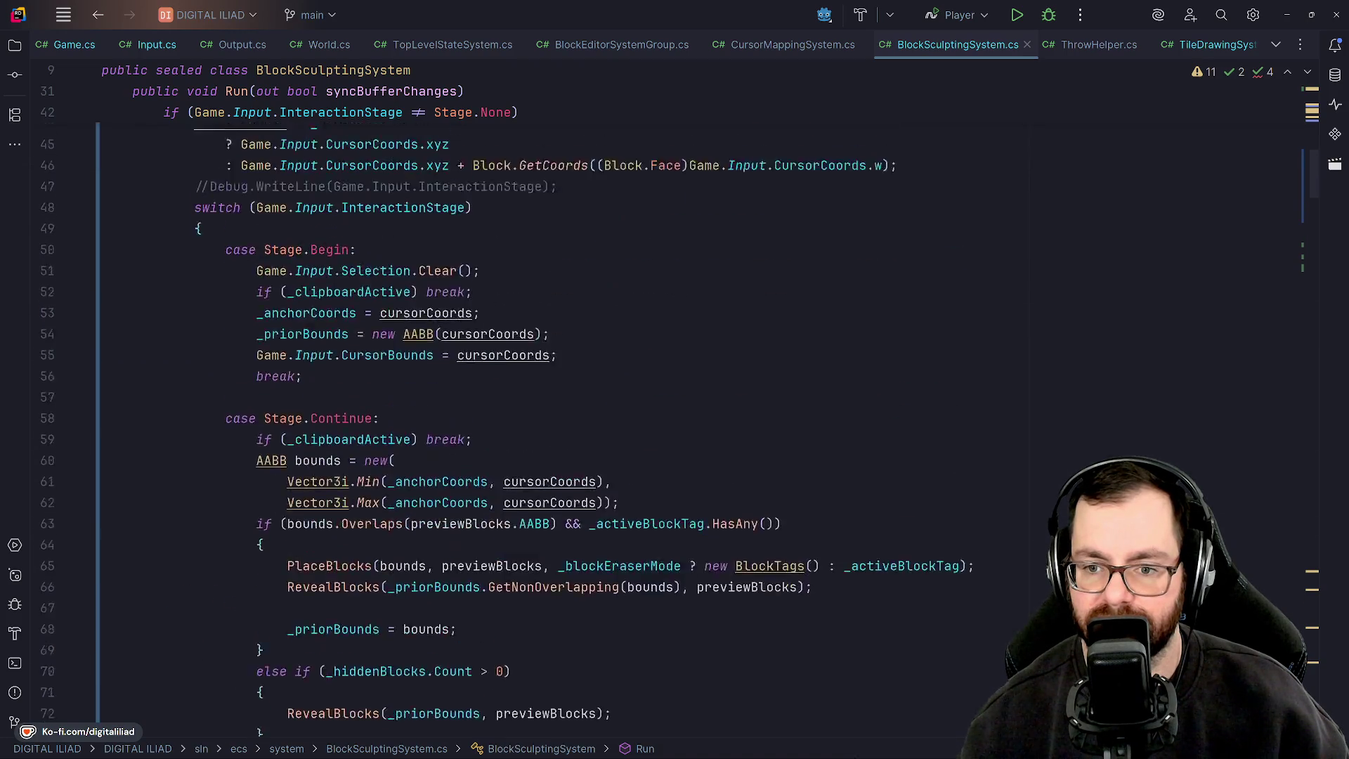
Uncomment the Debug.WriteLine(Game.Input.InteractionStage) line with Ctrl+/
left_click(195, 392)
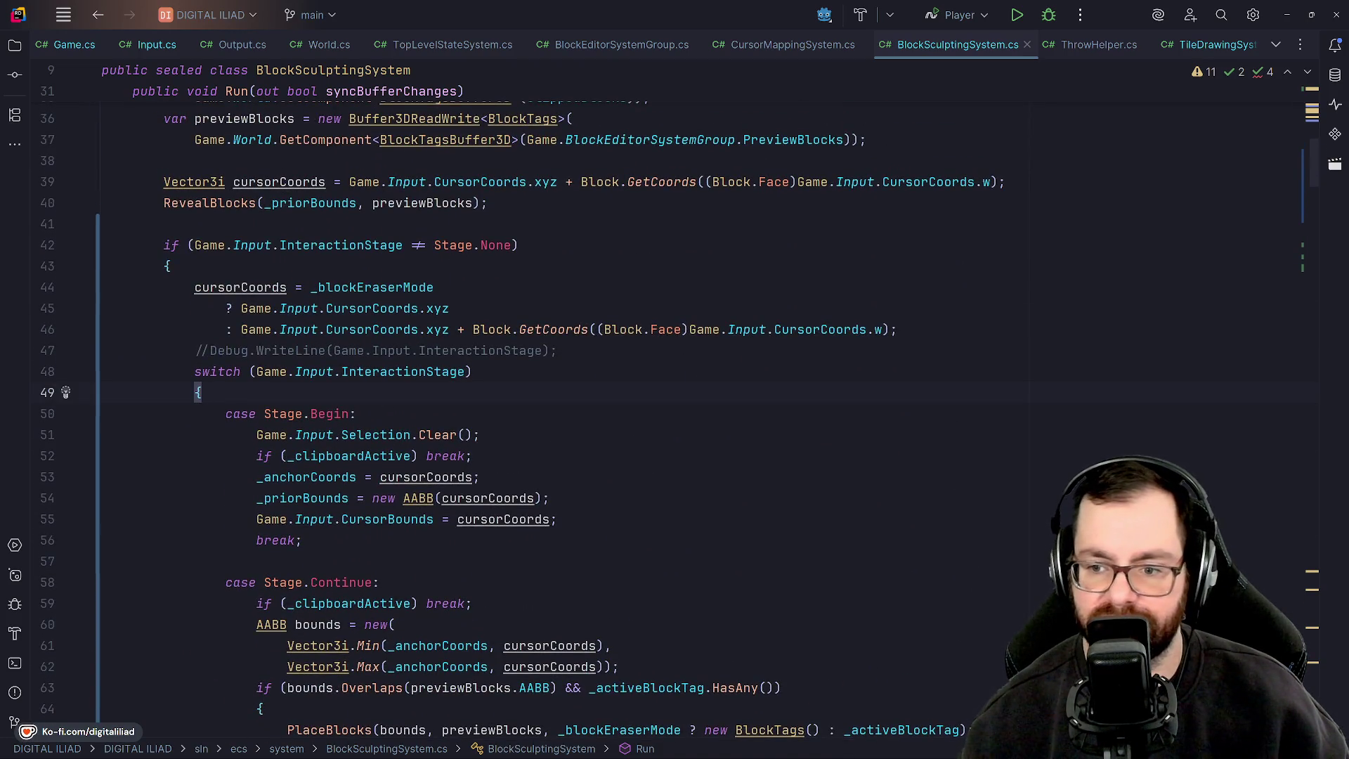
left_click(195, 350)
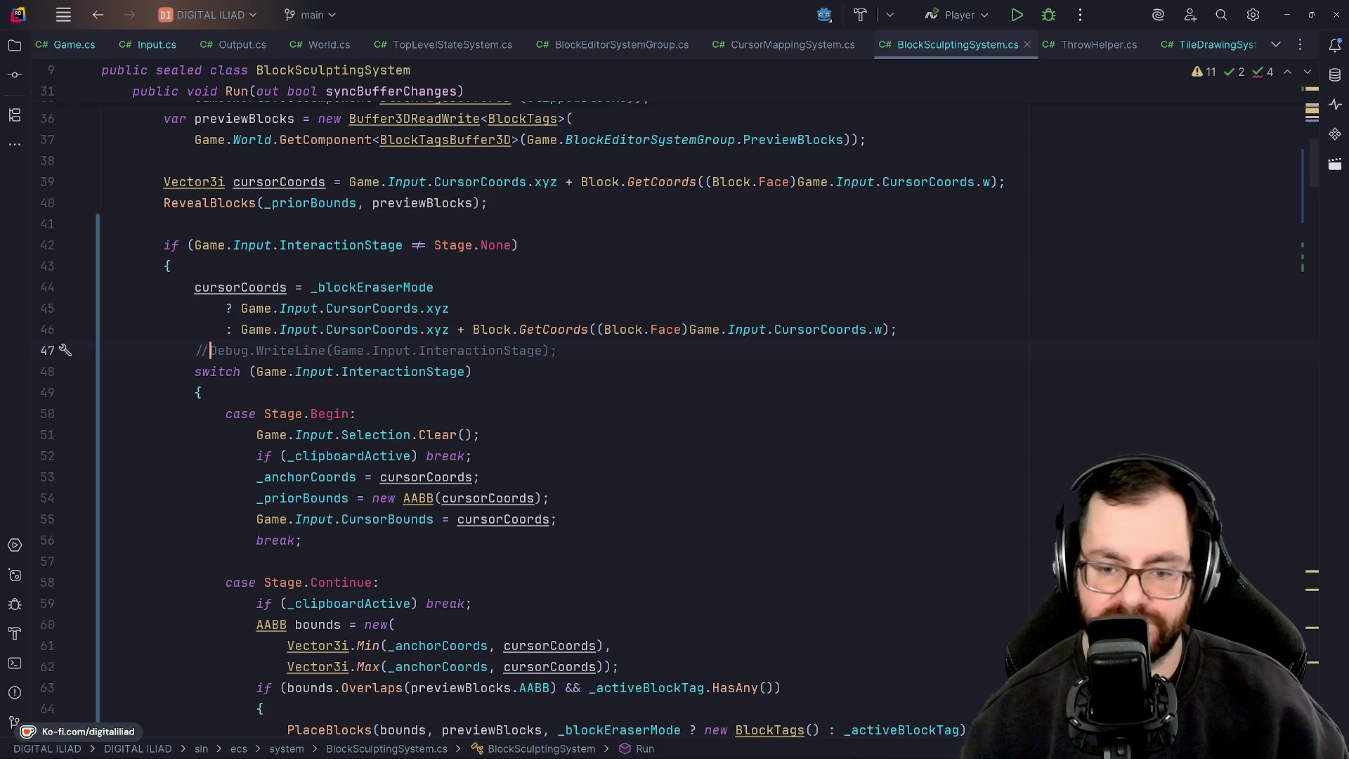
key("ctrl+slash")
Launch the game under the debugger, sculpt and place a block, then stop the session
left_click(168, 265)
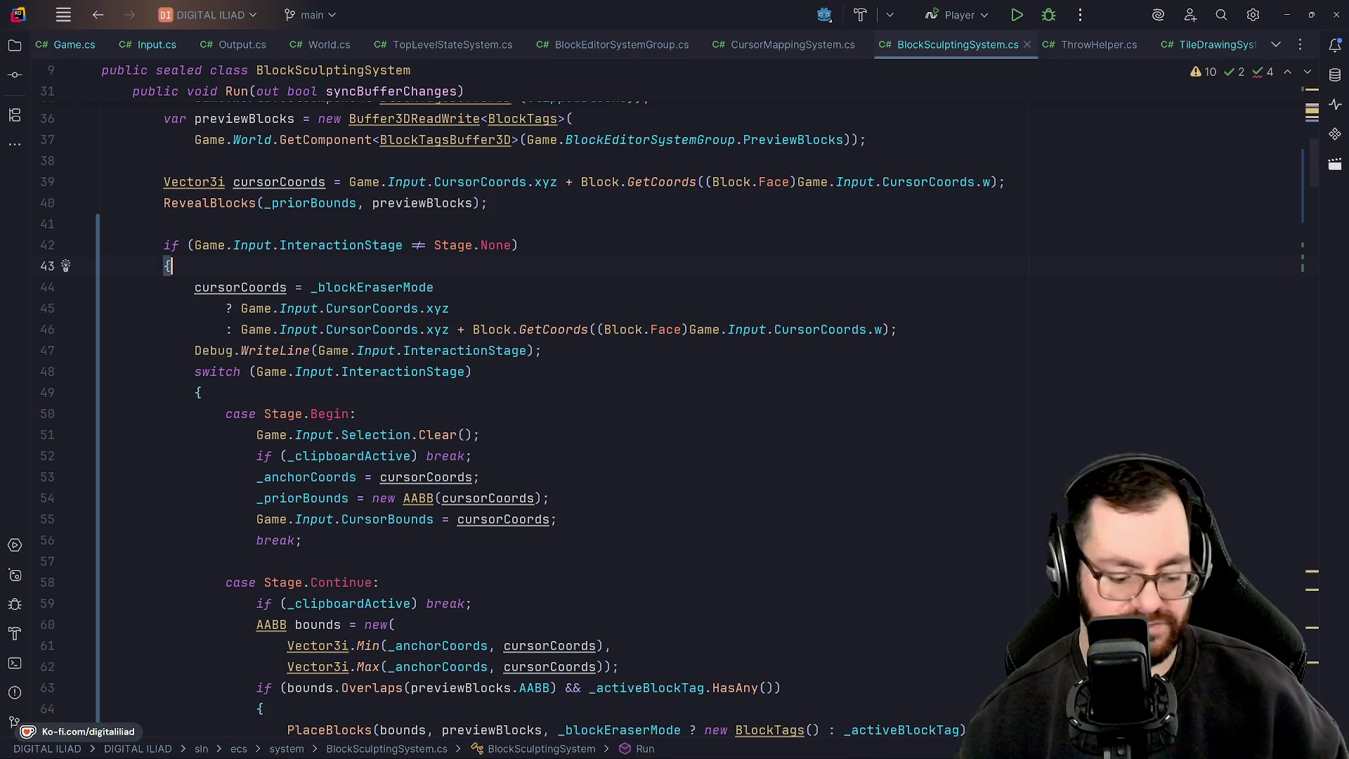
left_click(1017, 15)
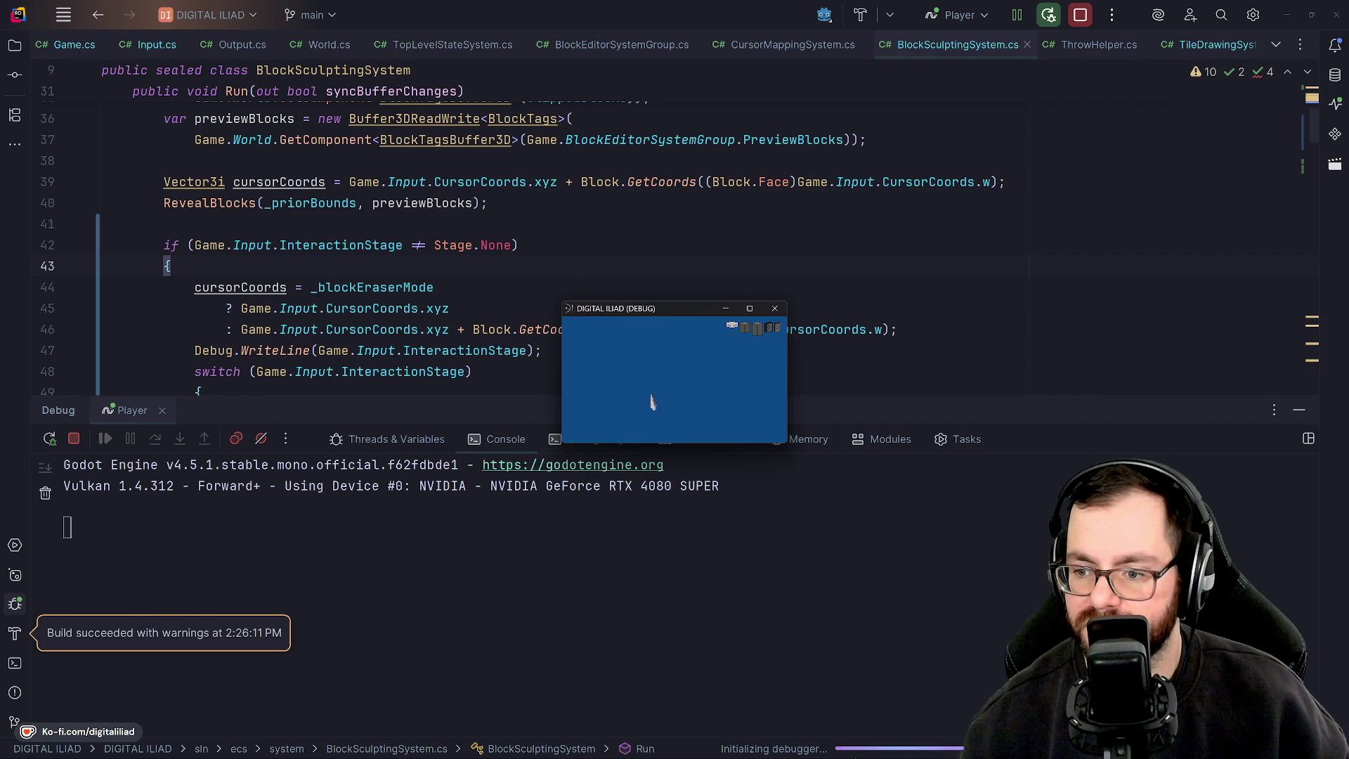
mouse_move(687, 398)
left_mouse_down()
mouse_move(663, 417)
mouse_move(657, 396)
mouse_move(677, 426)
mouse_move(692, 418)
mouse_move(673, 422)
mouse_move(693, 379)
mouse_move(630, 377)
mouse_move(674, 422)
mouse_move(703, 414)
left_mouse_up()
left_click(695, 397)
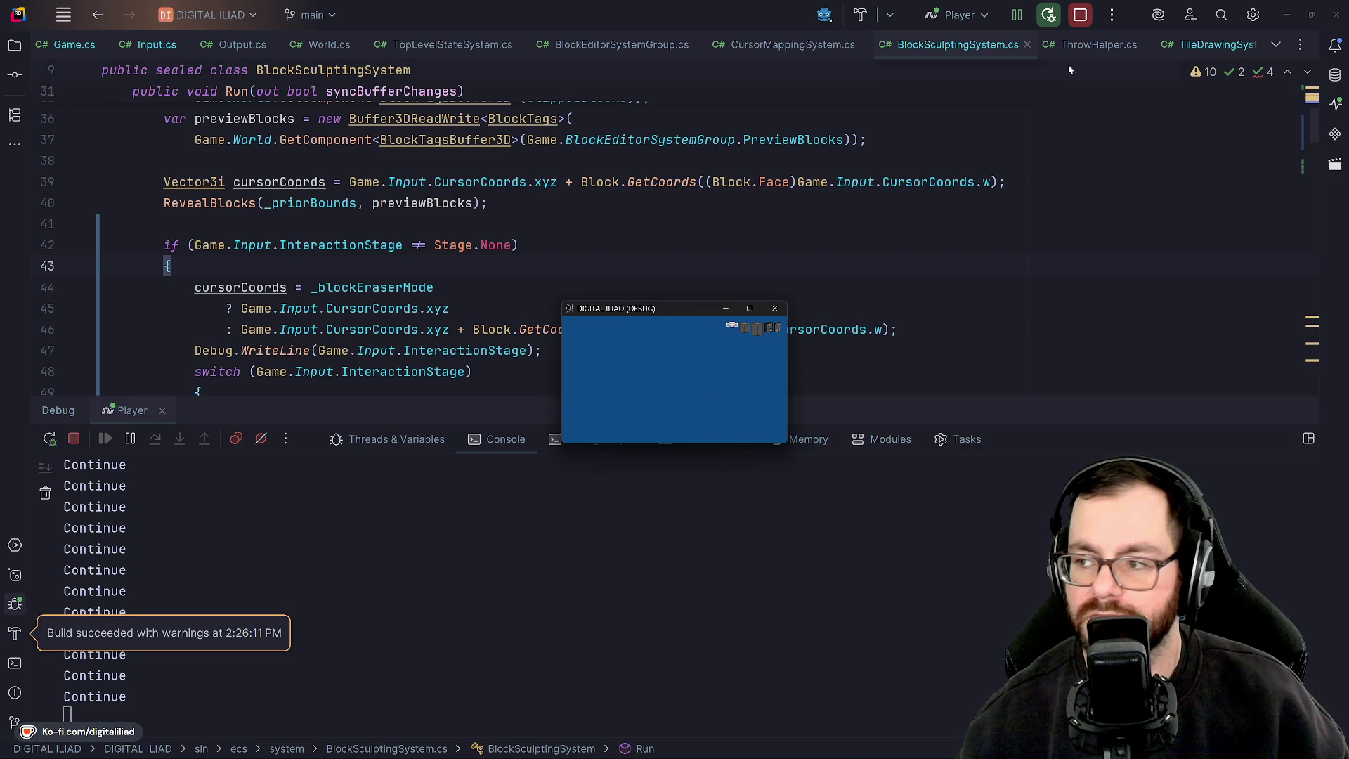
left_click(1082, 22)
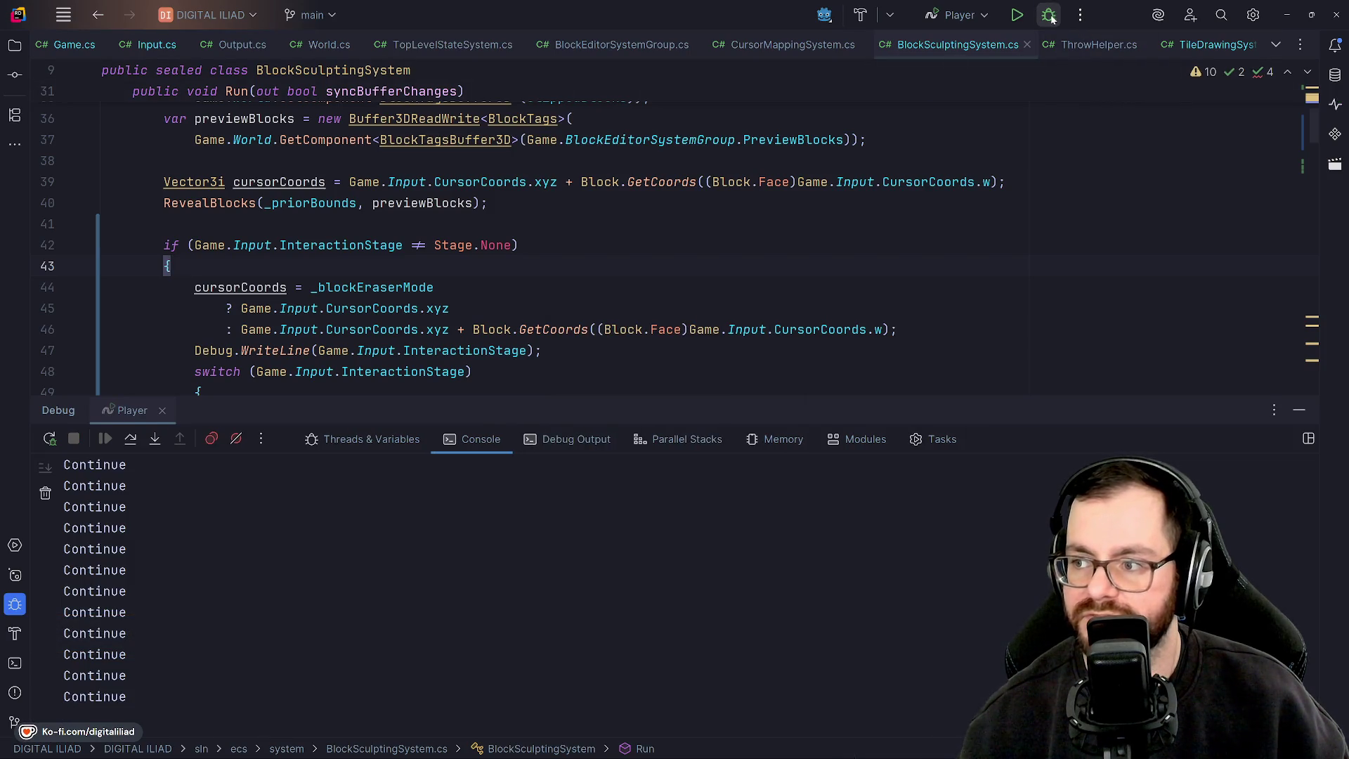
Relaunch with Shift+F9, drag in the game, stop, review the Begin/Continue/End log, and open CursorMappingSystem.cs
key("shift+F9")
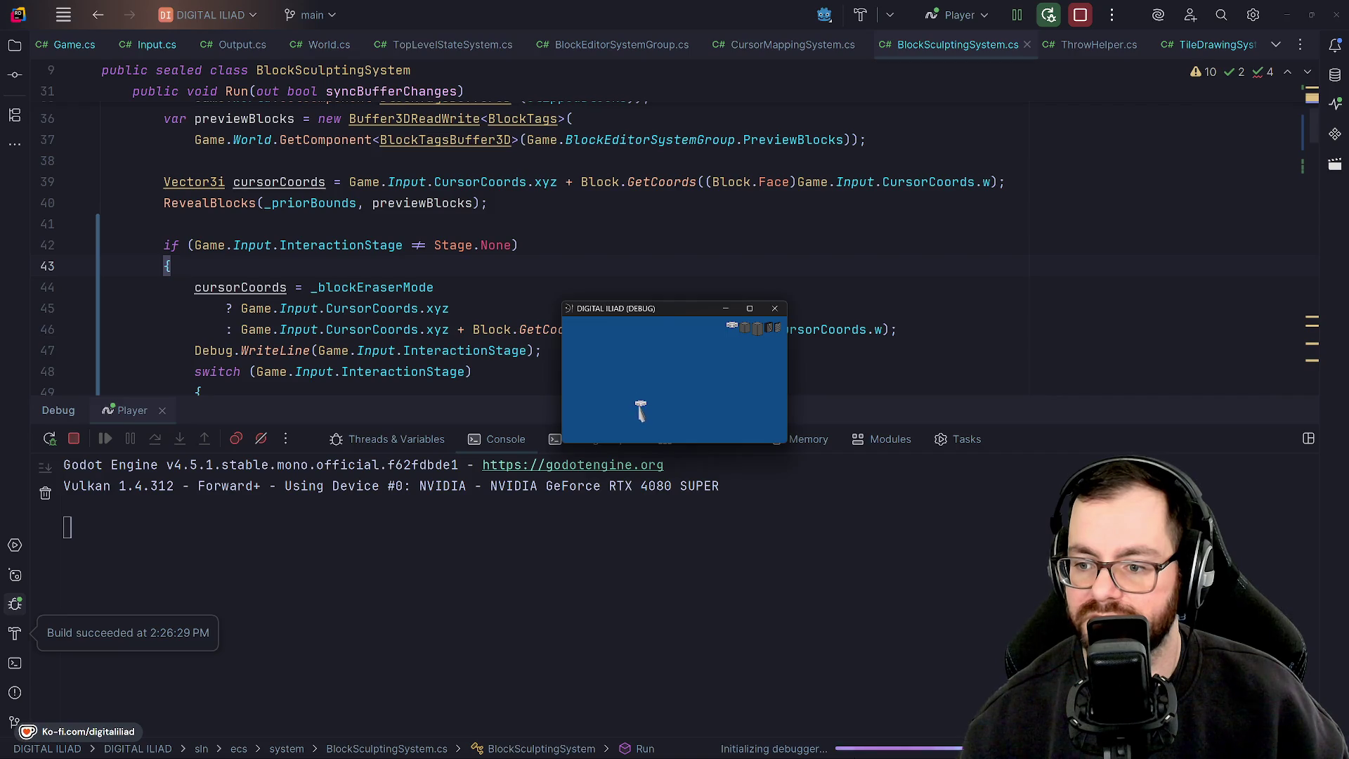
left_click_drag(642, 406, 683, 407)
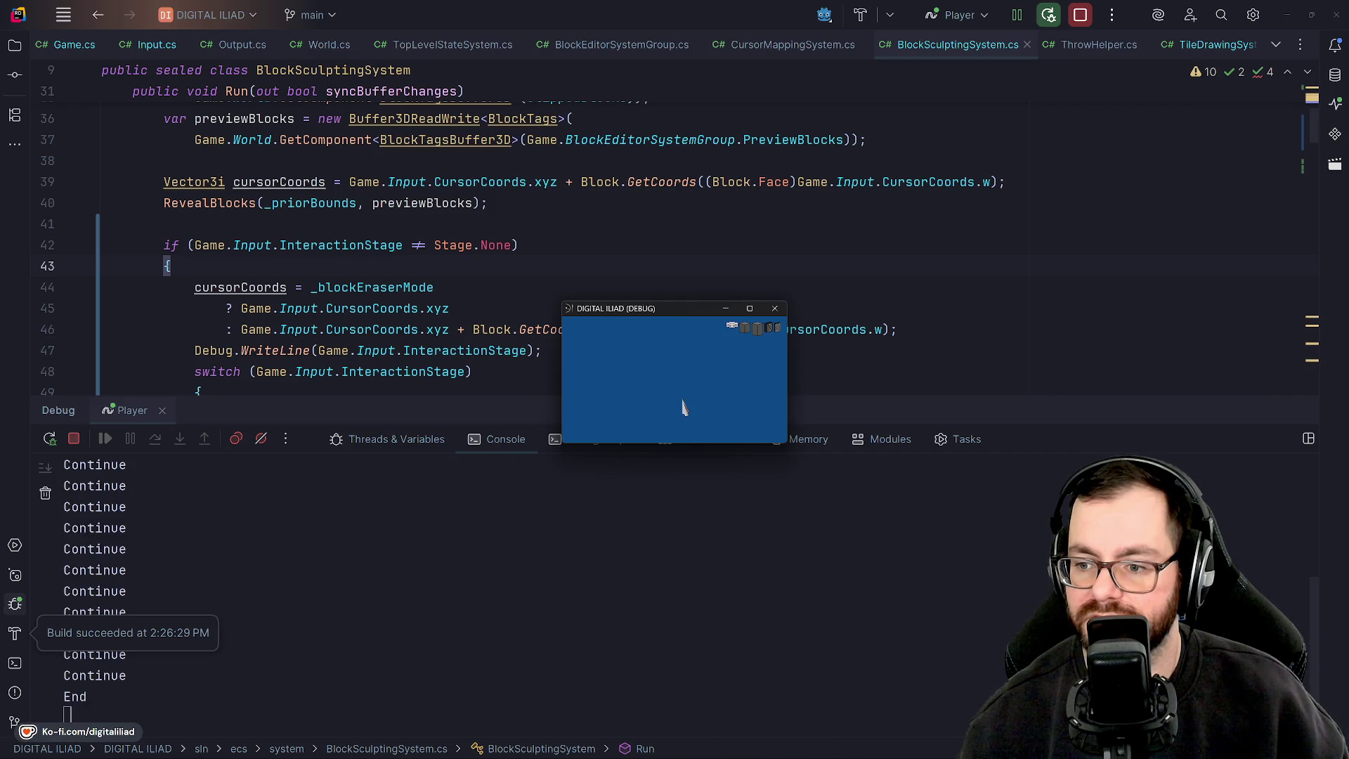
left_click(1082, 17)
scroll(204, 604, "up", 5)
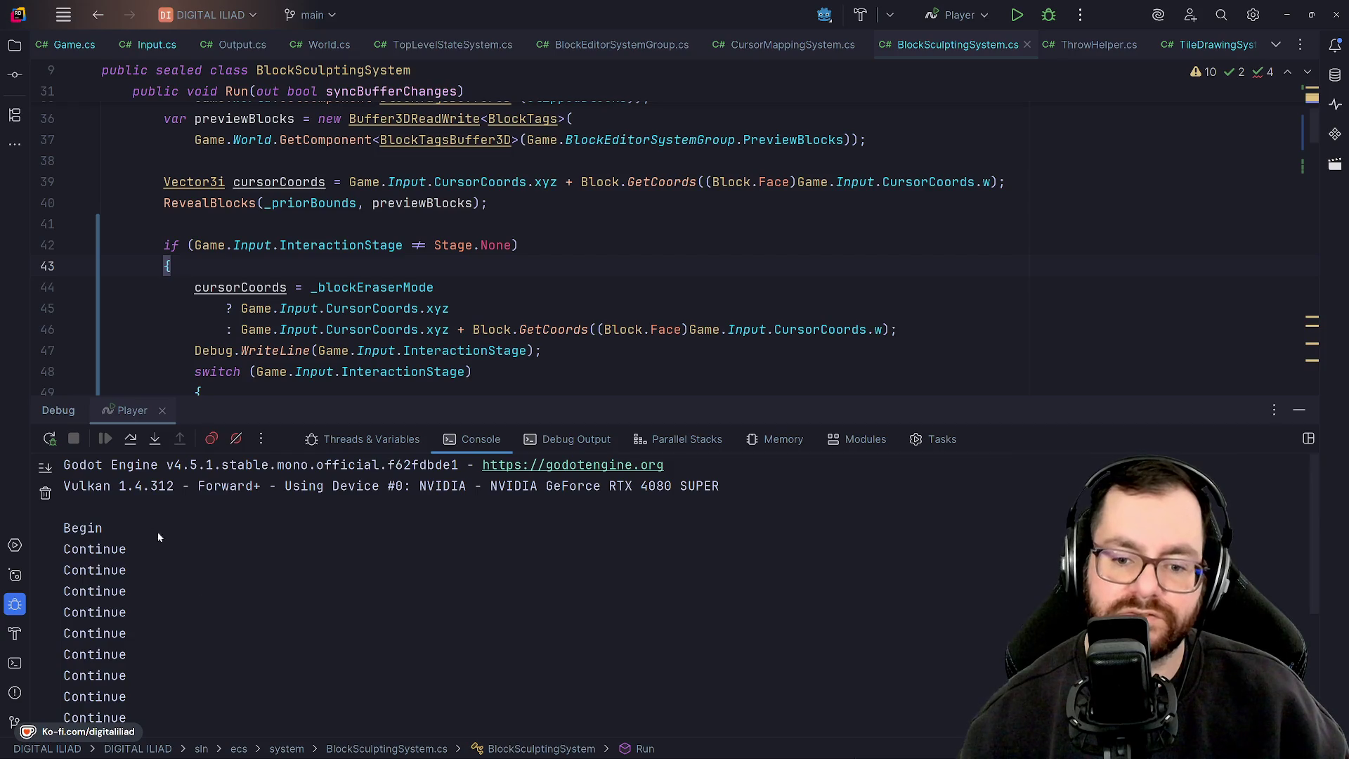
scroll(82, 532, "down", 5)
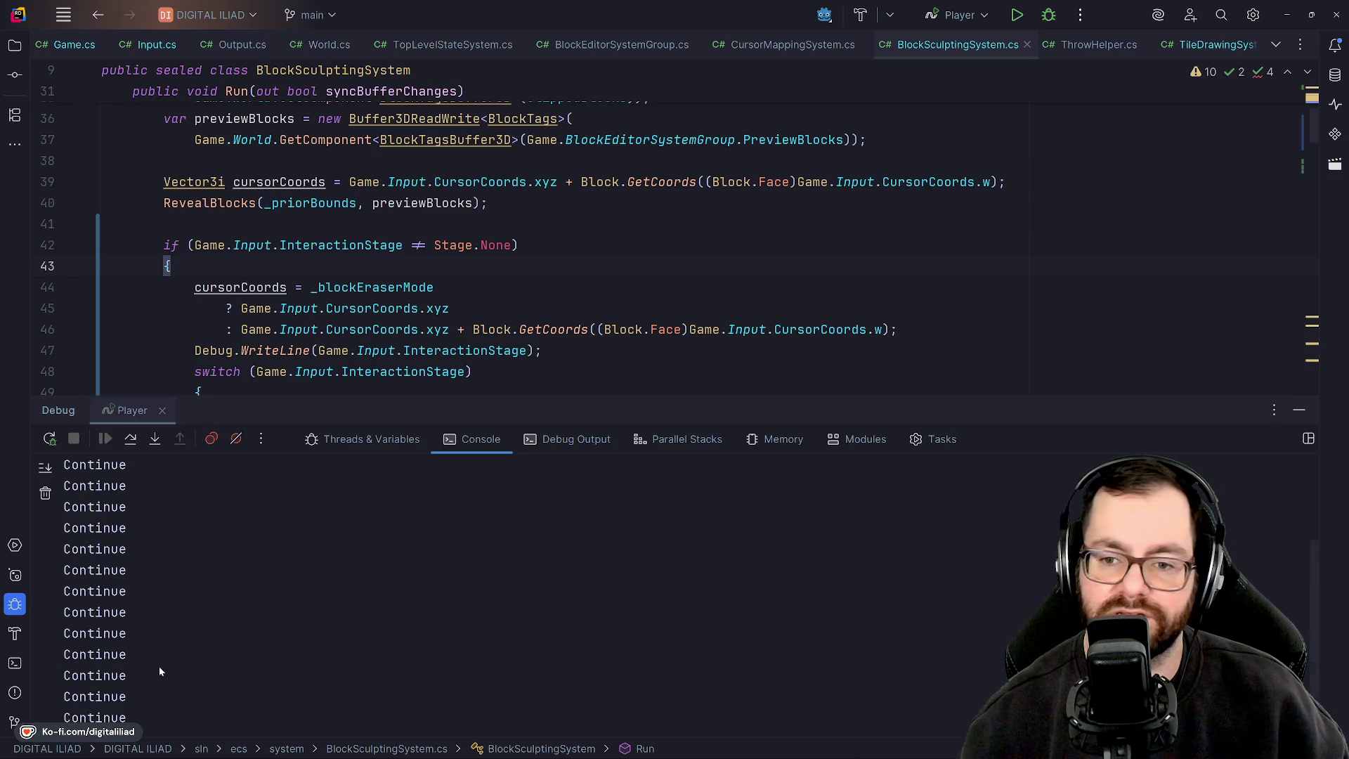
scroll(155, 657, "up", 5)
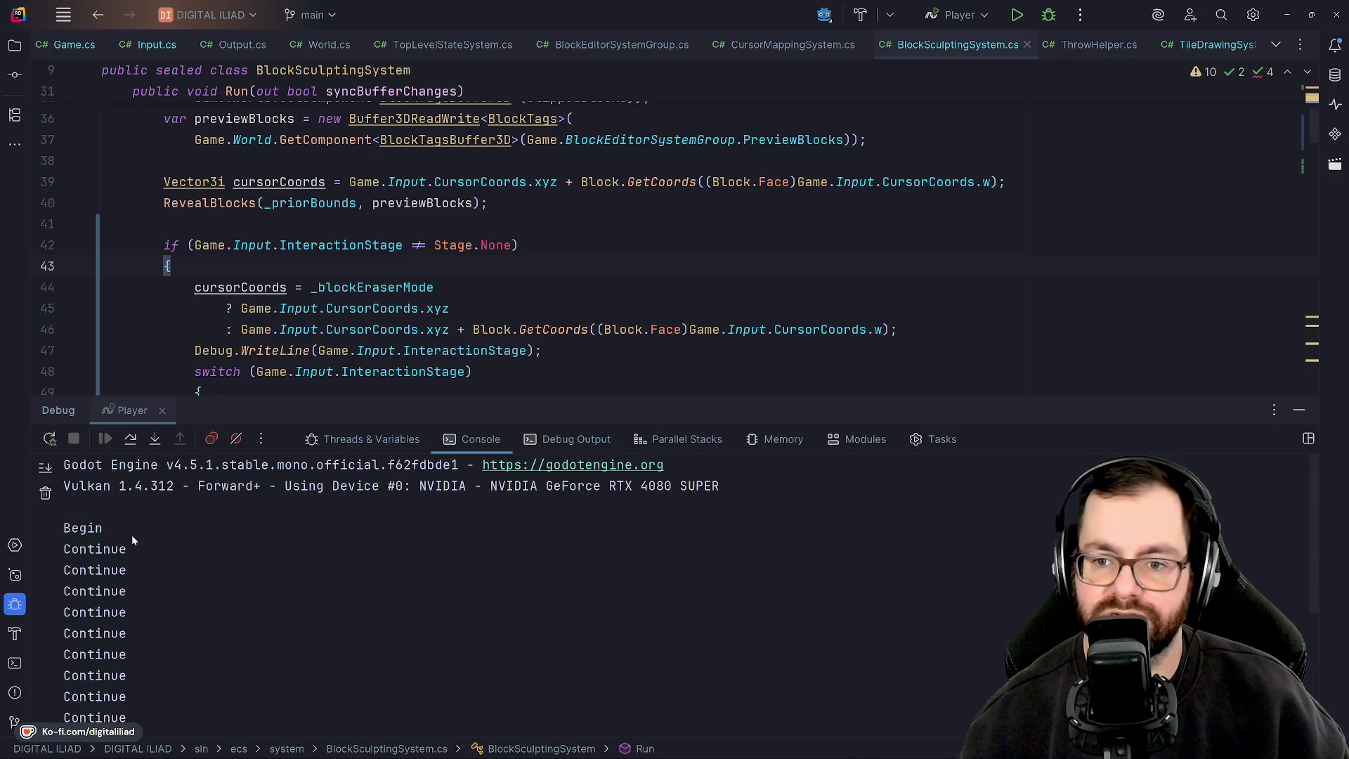
left_click(795, 45)
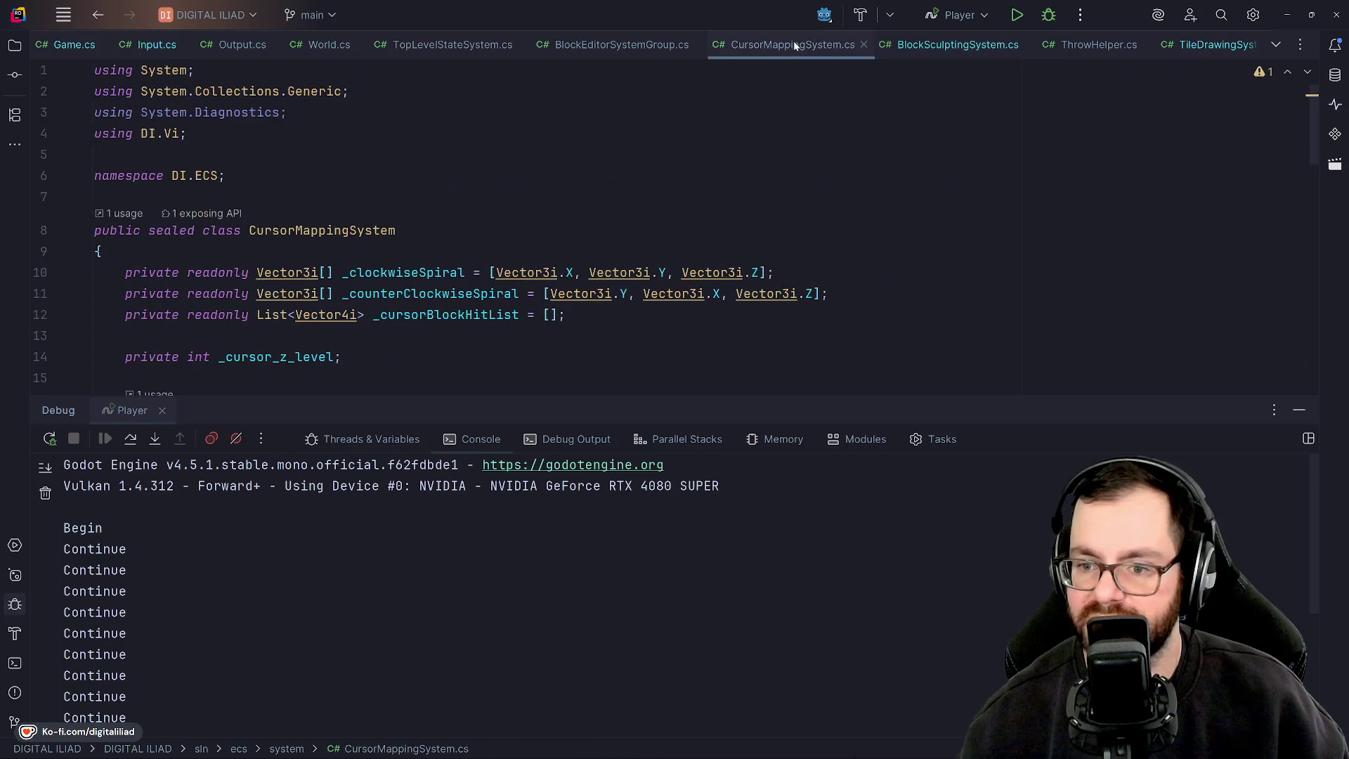
Scroll through the end of CursorMappingSystem's Run method, then switch to the Godot editor showing board.gd
scroll(281, 281, "down", 5)
scroll(492, 246, "down", 8)
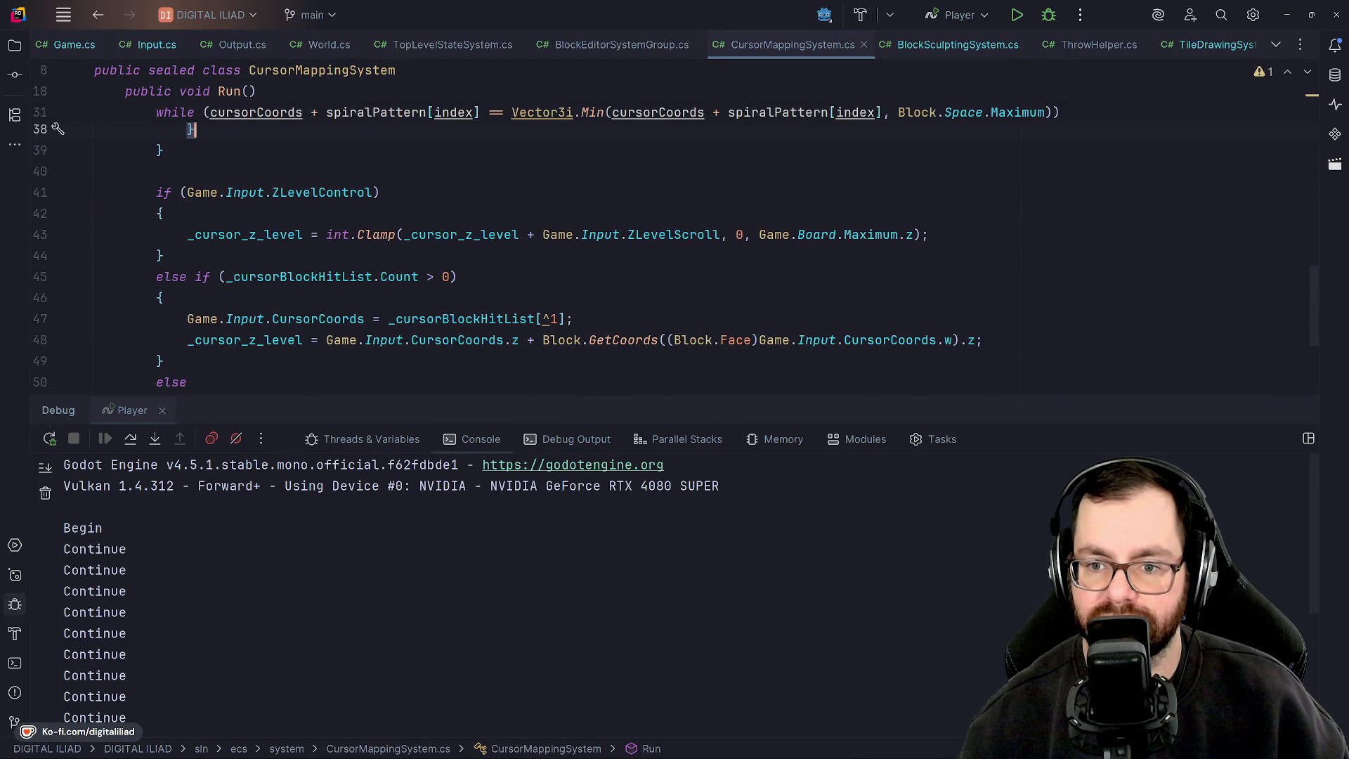
scroll(492, 246, "down", 3)
scroll(492, 246, "up", 2)
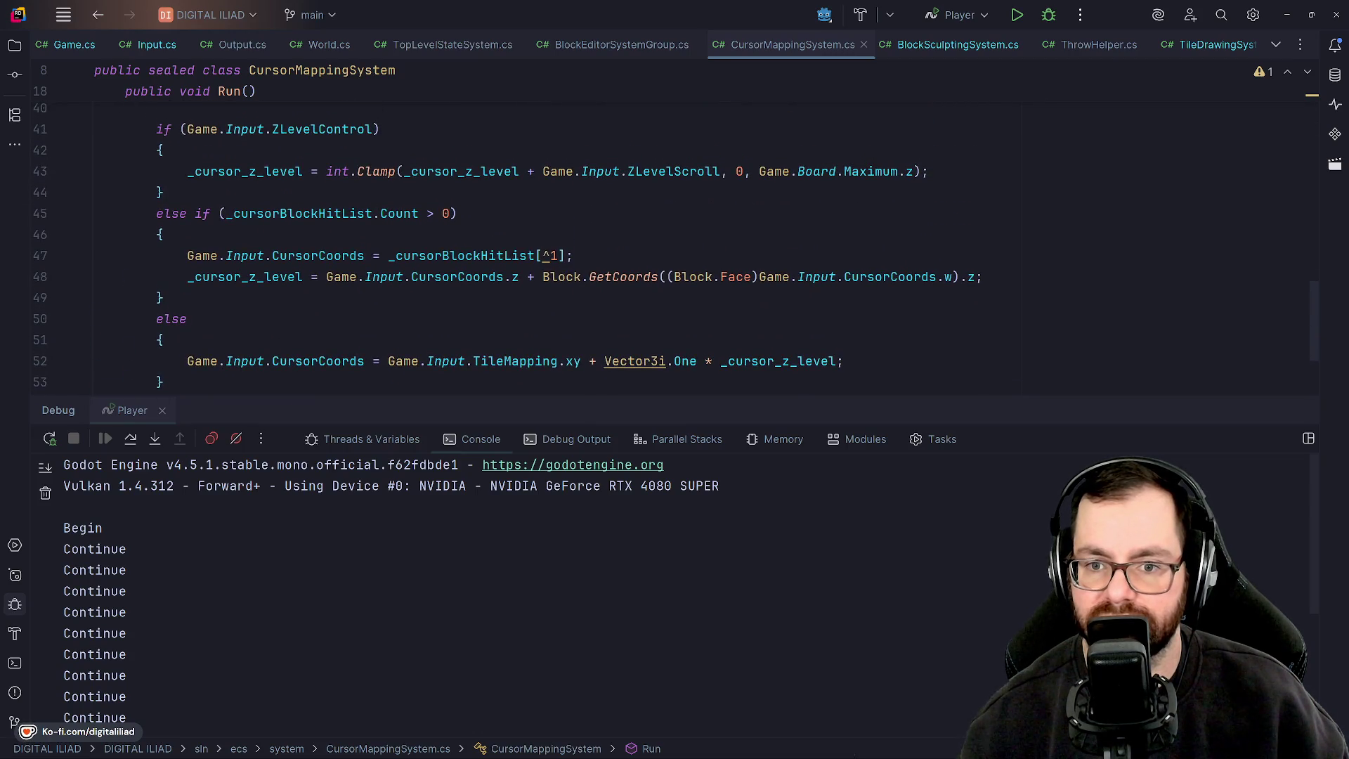
scroll(492, 246, "down", 1)
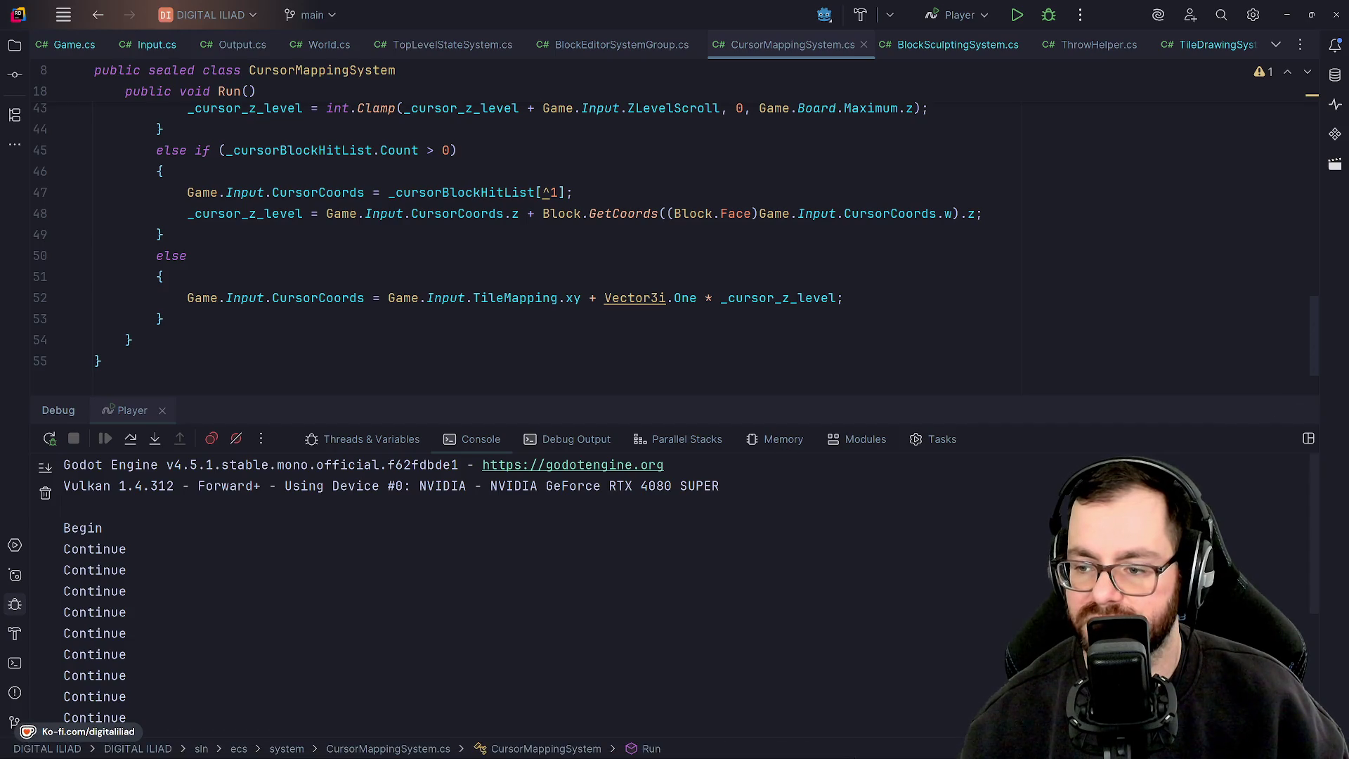
scroll(527, 246, "up", 3)
scroll(527, 246, "down", 3)
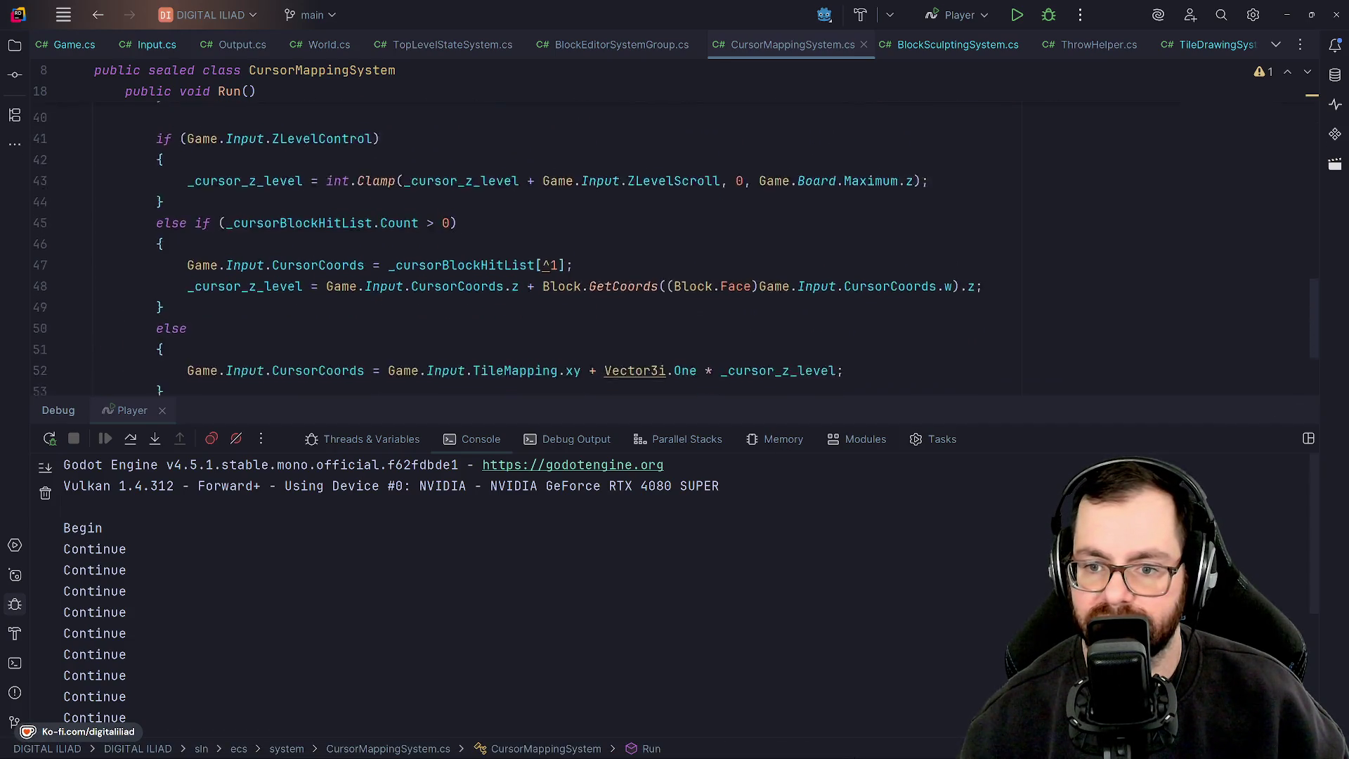
scroll(527, 246, "up", 1)
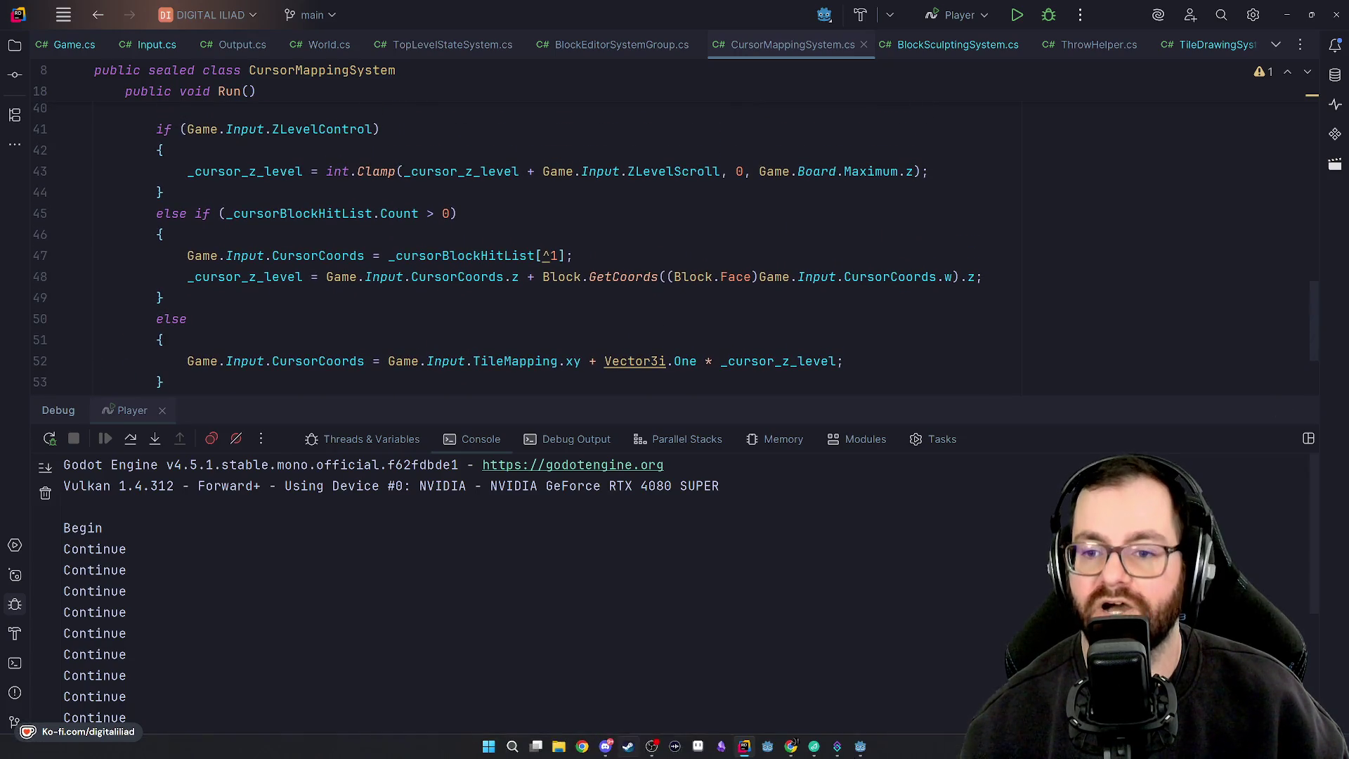
mouse_move(787, 756)
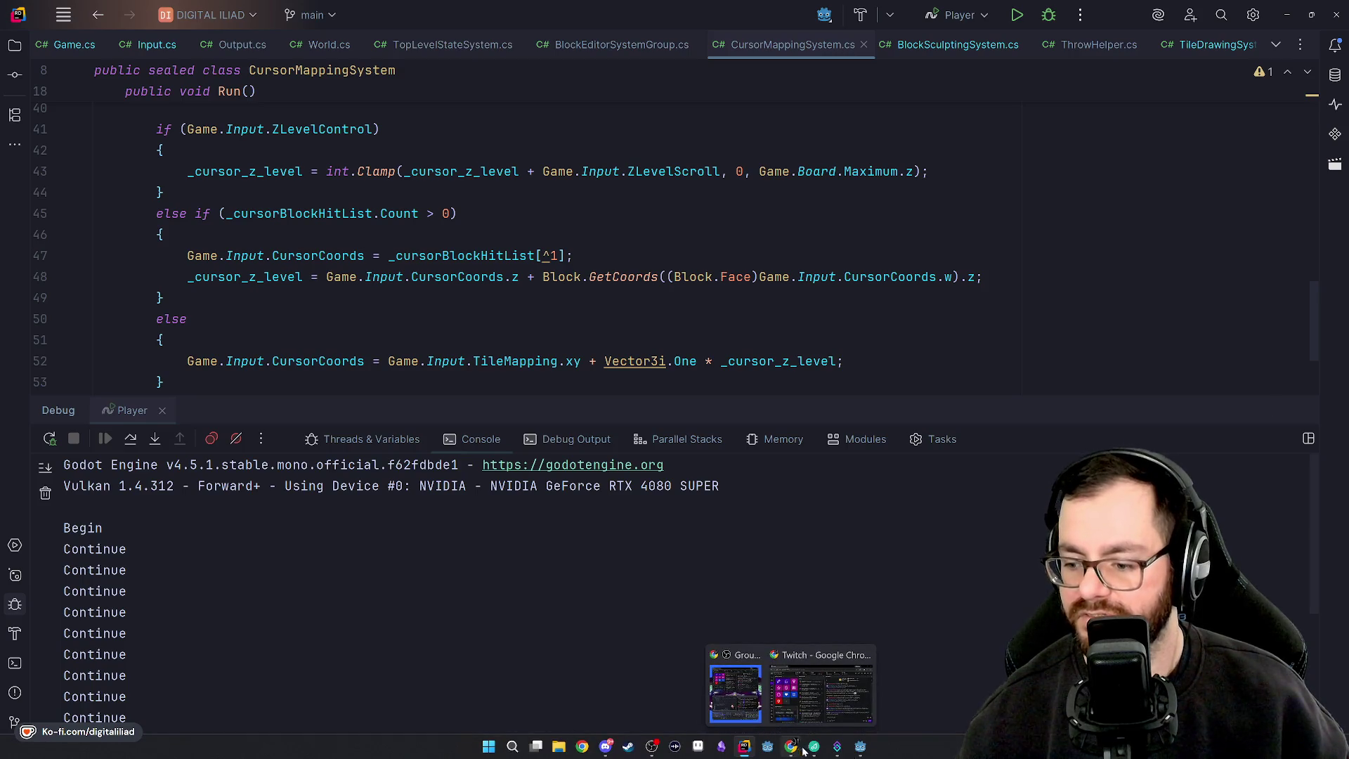
left_click(860, 746)
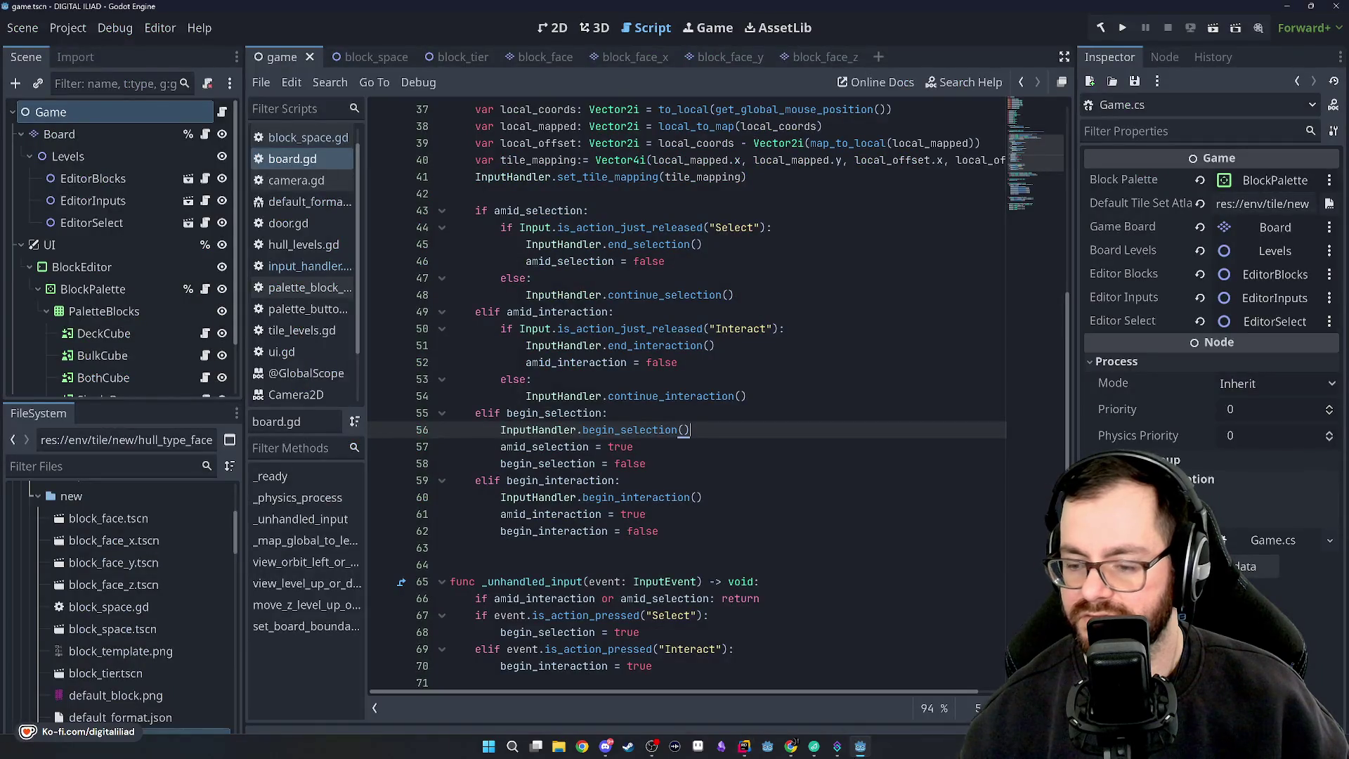
key("Up")
key("Up")
key("Up")
key("Up")
key("Up")
key("Up")
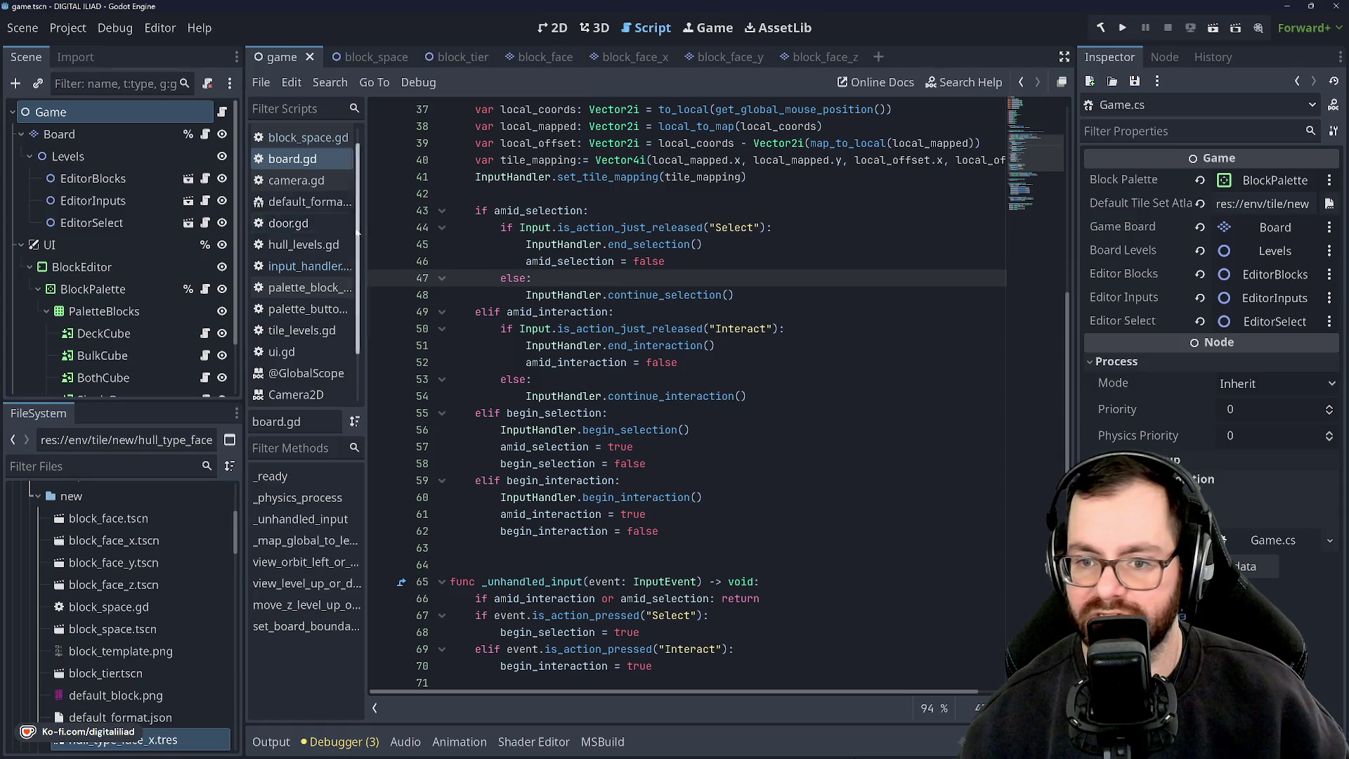
scroll(290, 205, "up", 1)
scroll(687, 393, "up", 7)
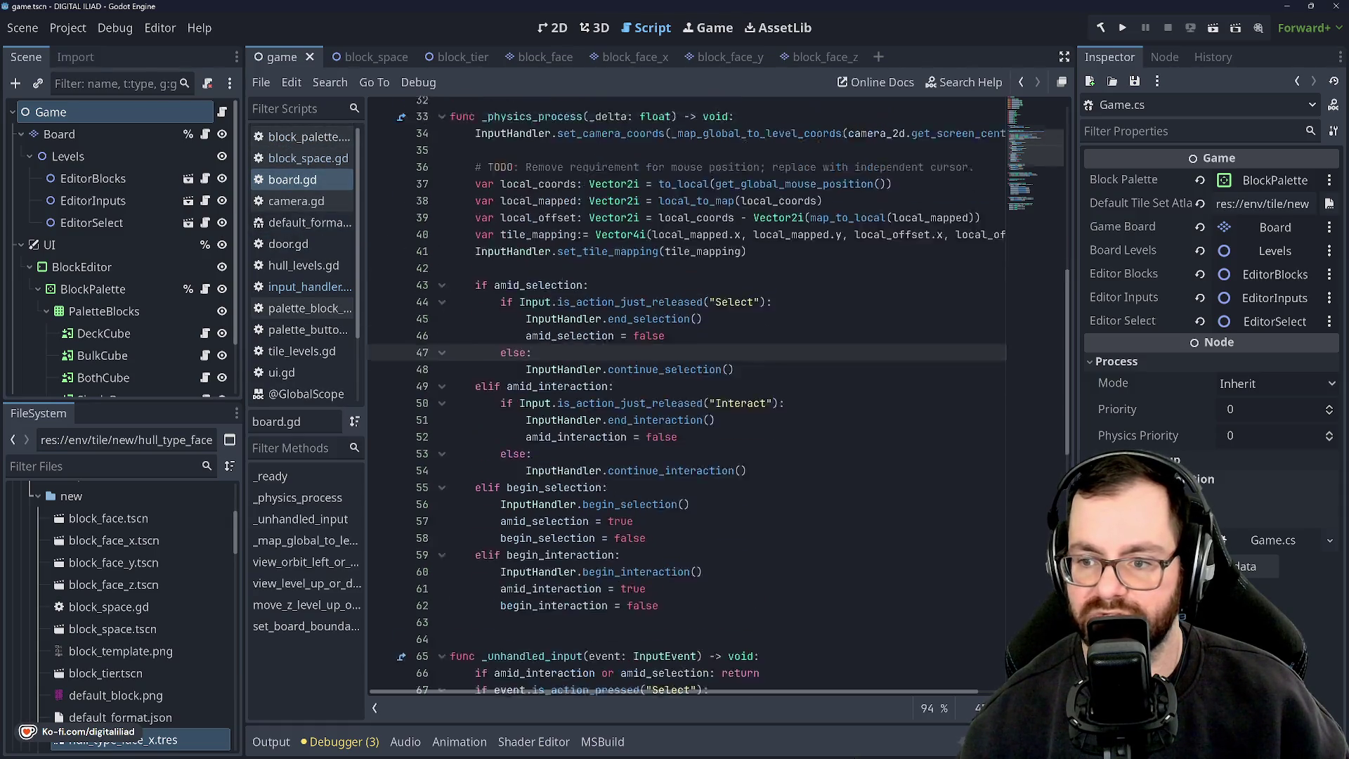
scroll(687, 394, "down", 2)
left_click(475, 277)
key("Up")
key("Down")
key("Down")
key("Down")
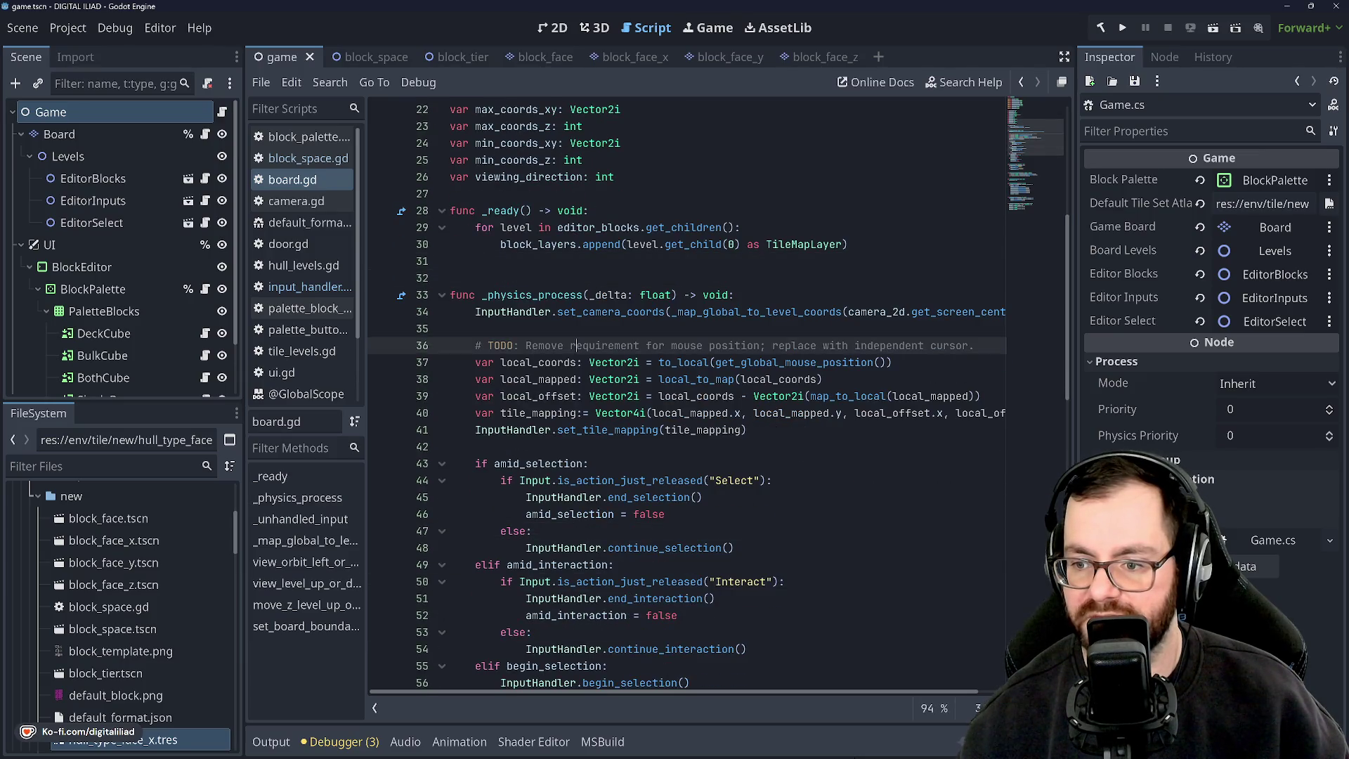
scroll(687, 393, "down", 2)
double_click(608, 328)
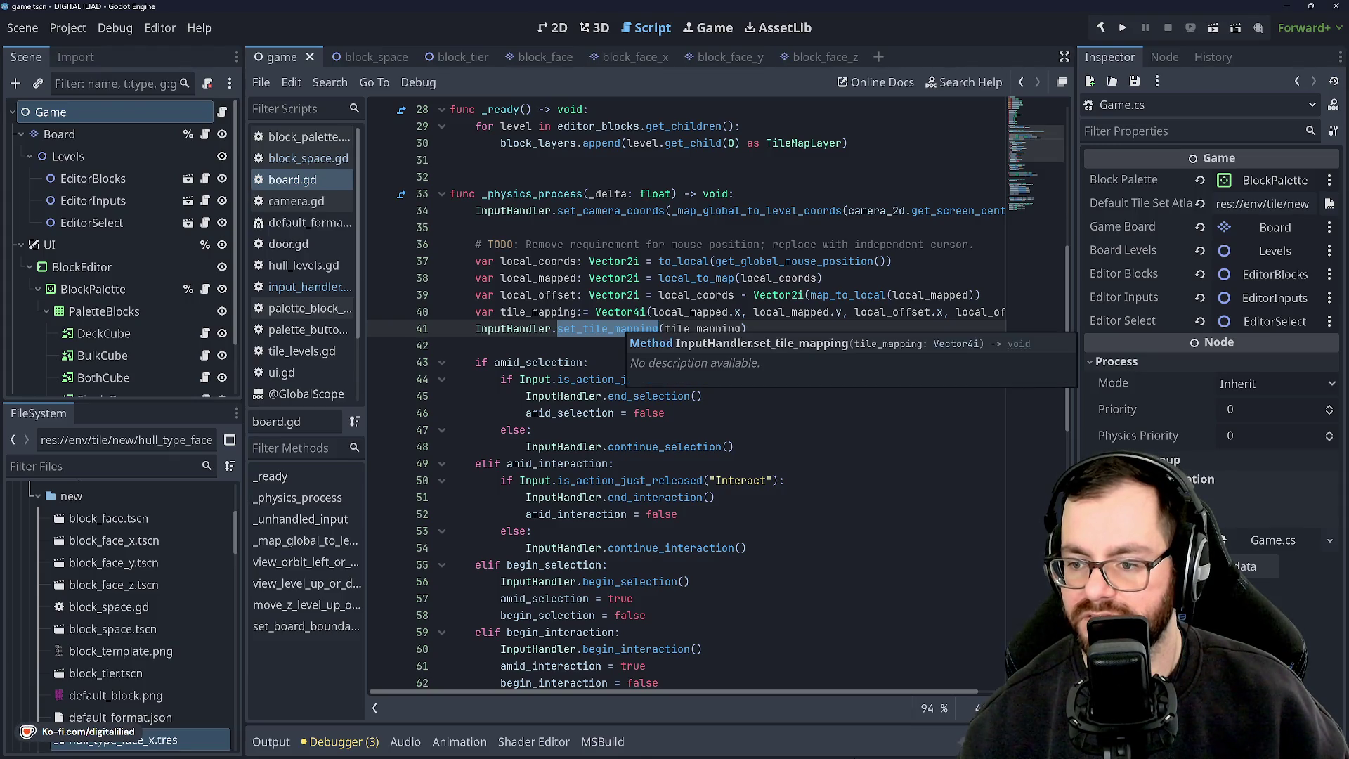
left_click(614, 328)
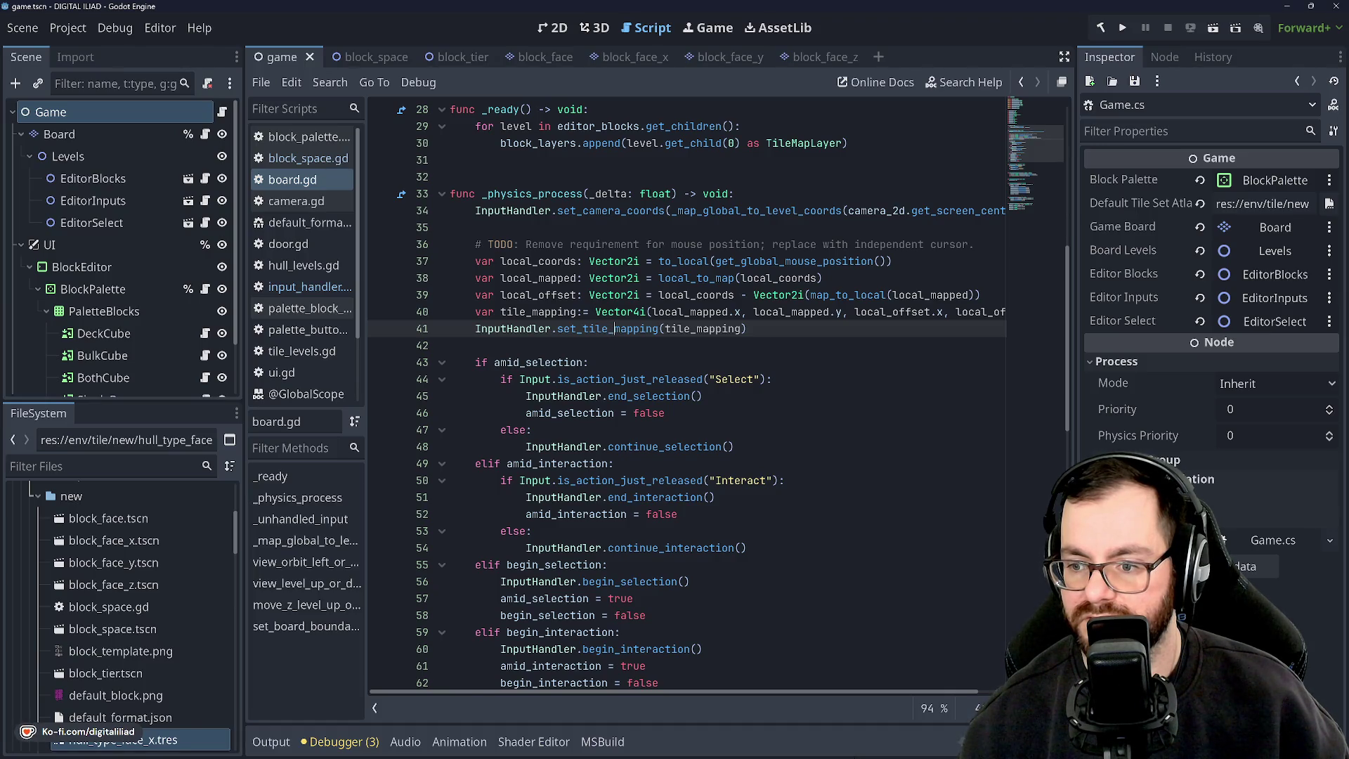
key("Up")
key("Up")
key("Up")
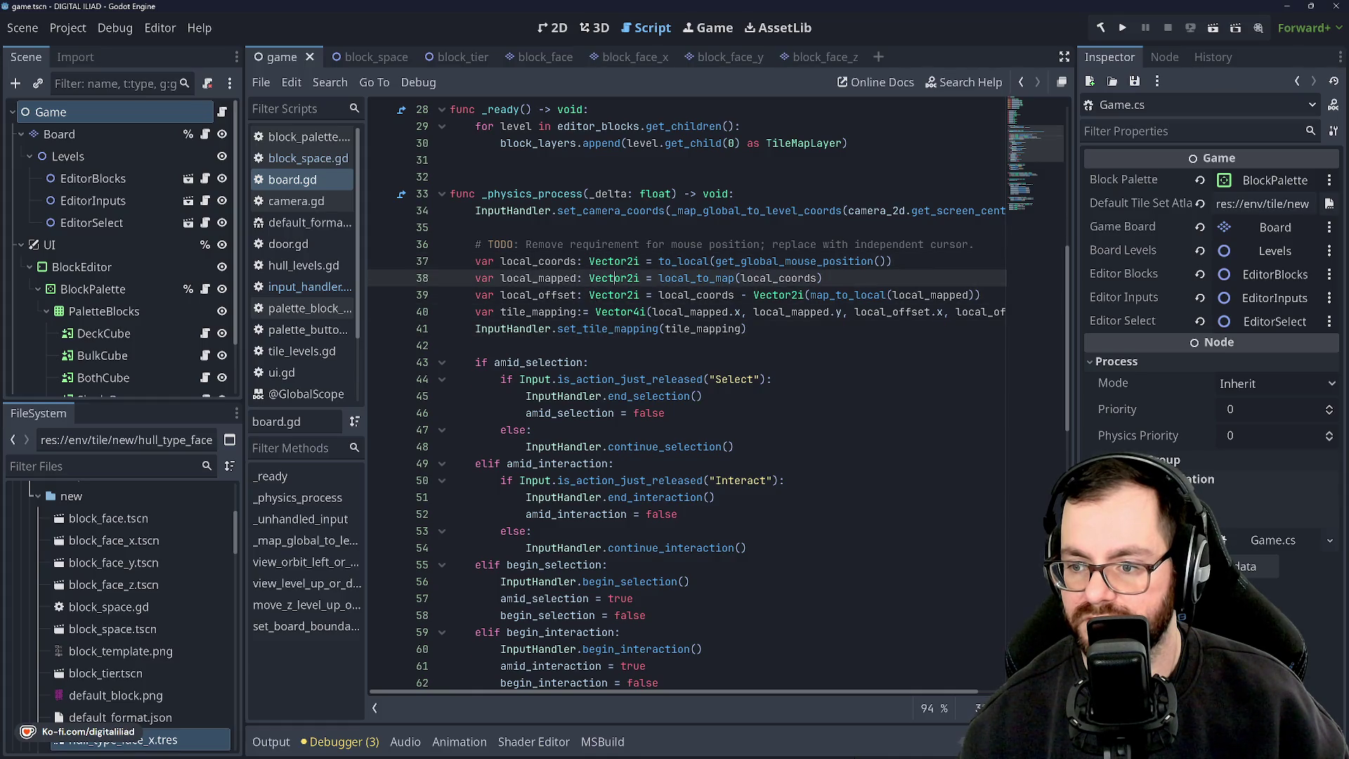
key("Up")
key("Down")
key("Down")
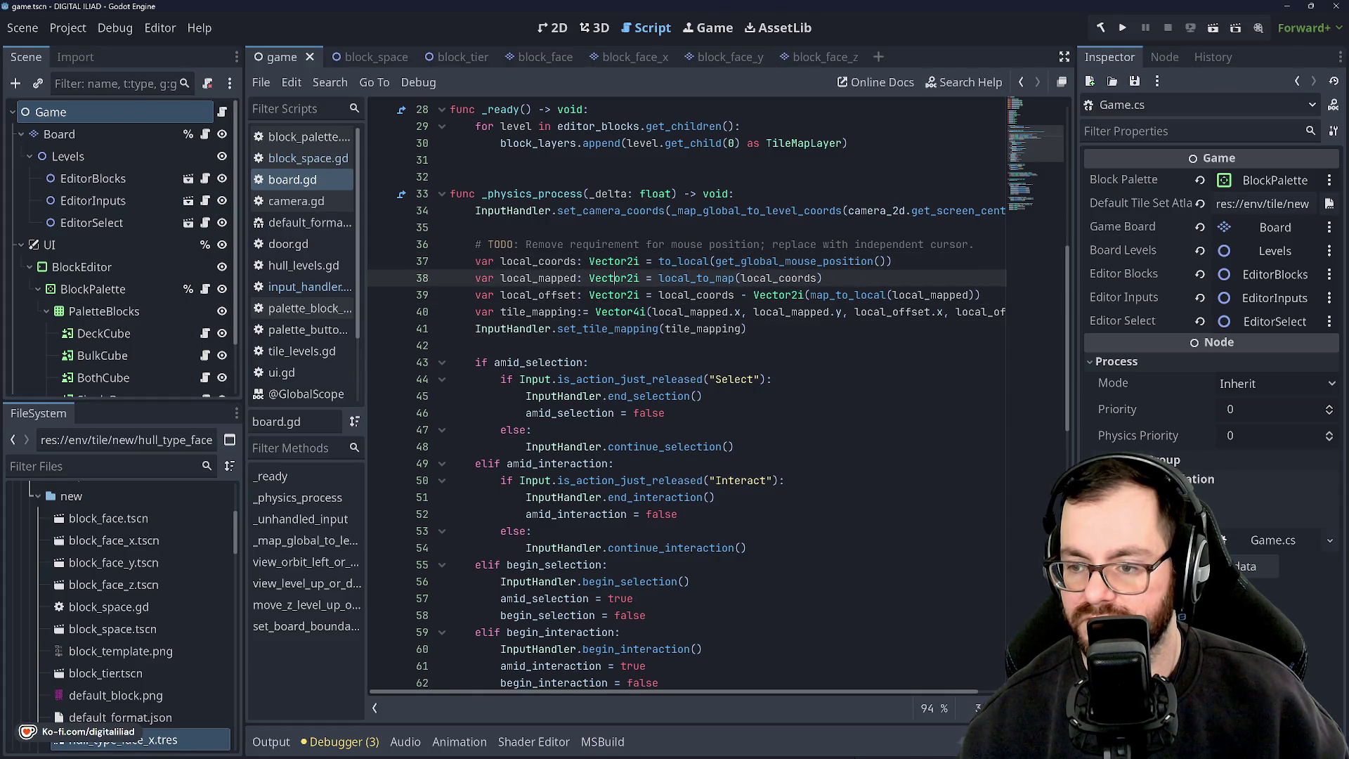
key("Down")
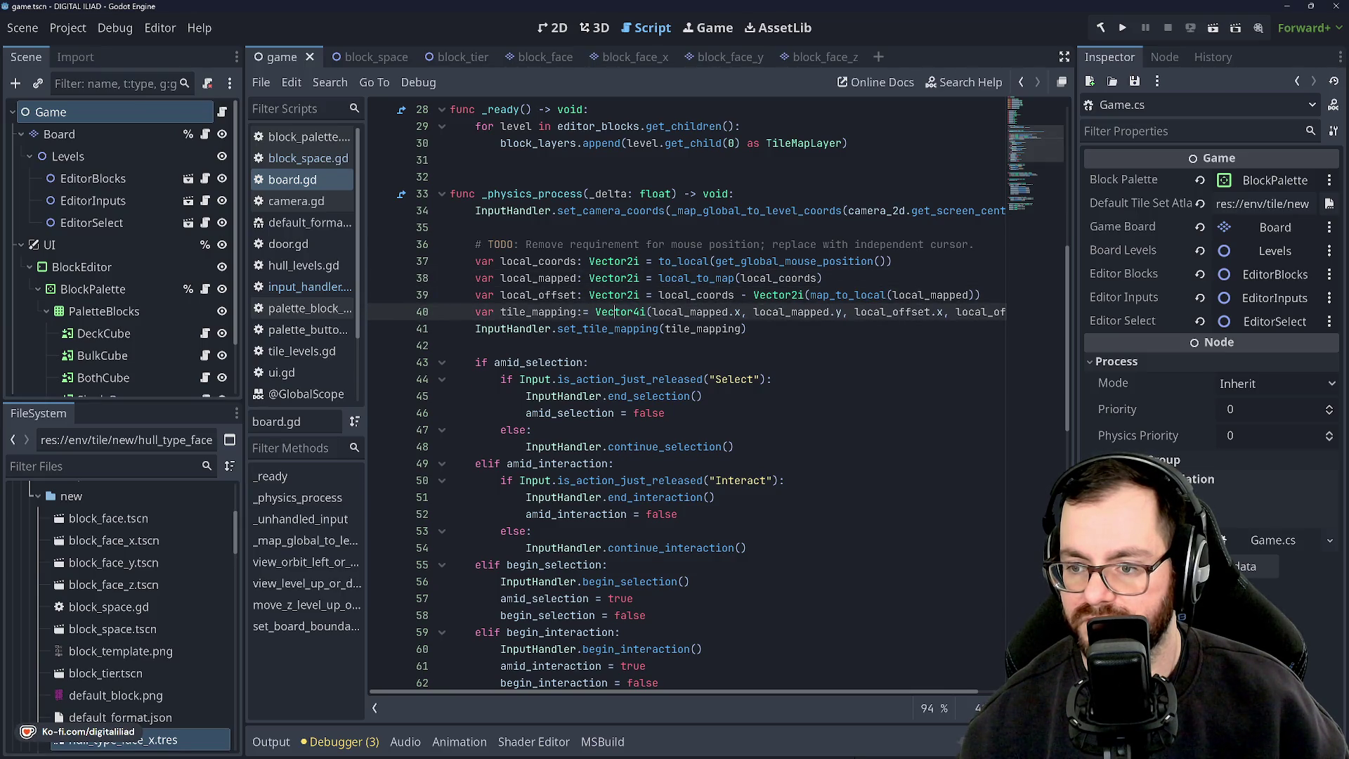
left_click(476, 227)
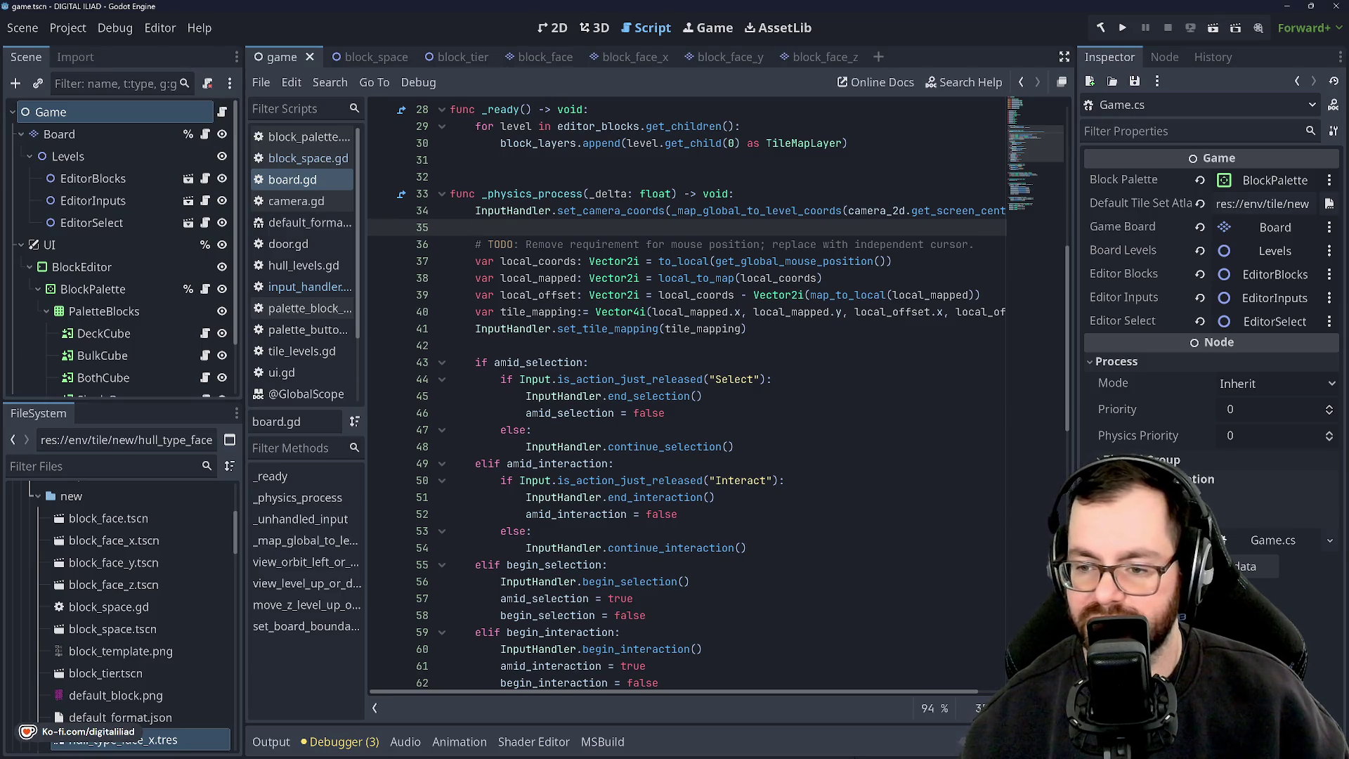
left_click(475, 345)
scroll(687, 393, "up", 2)
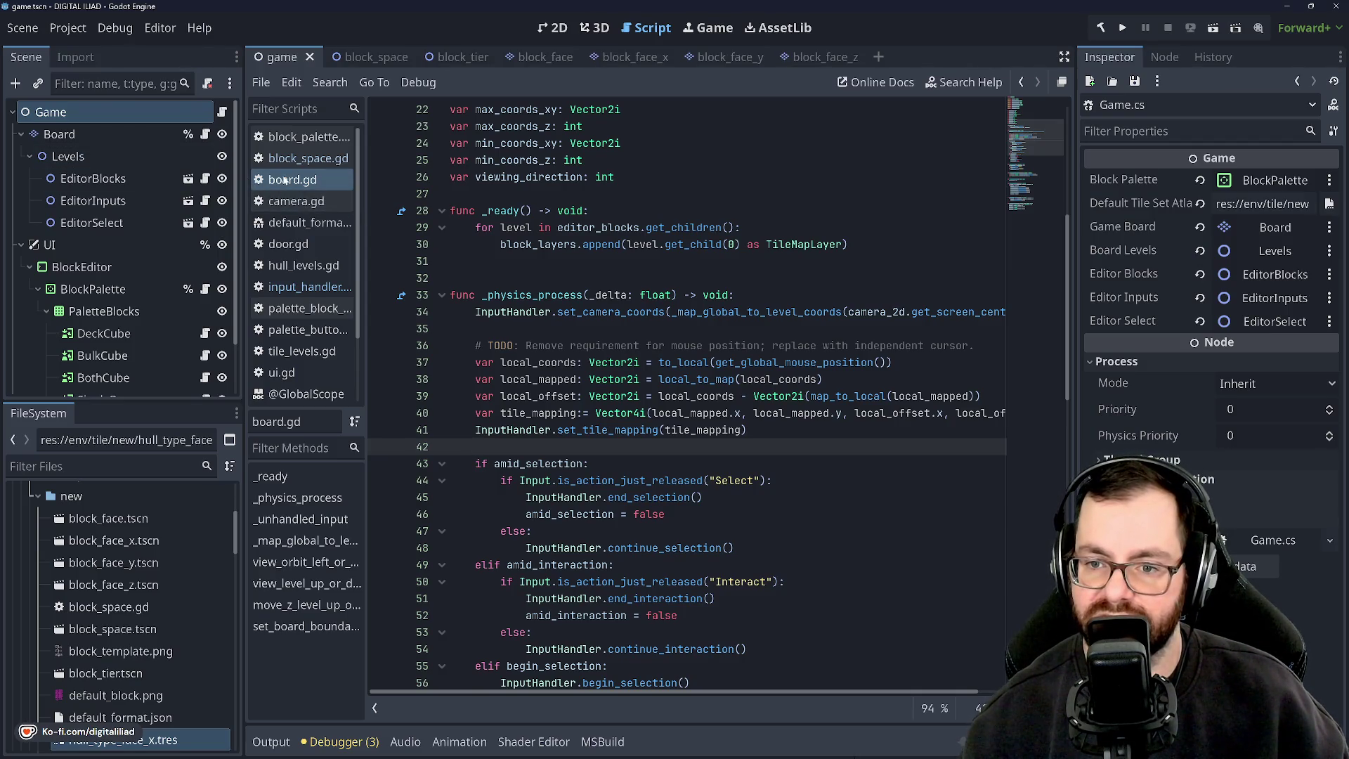
scroll(689, 393, "up", 3)
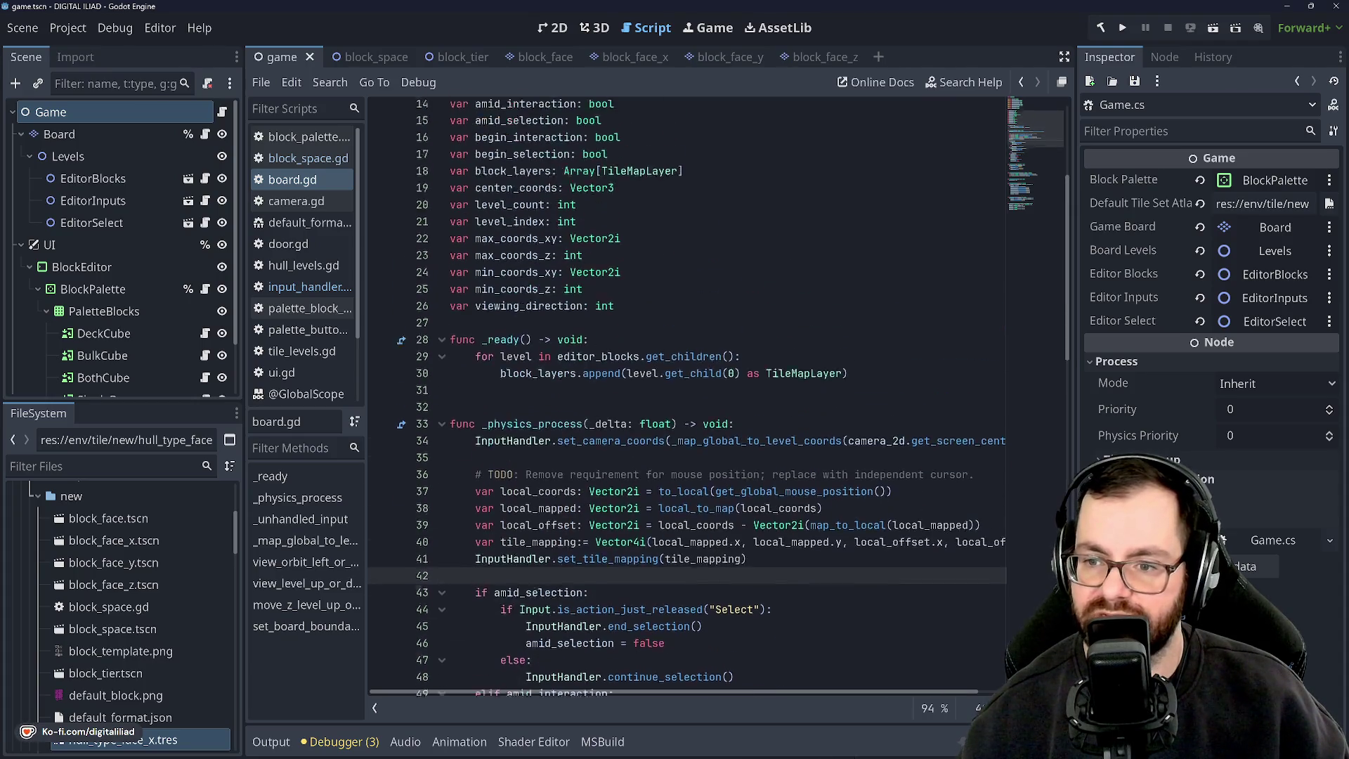
scroll(688, 394, "up", 4)
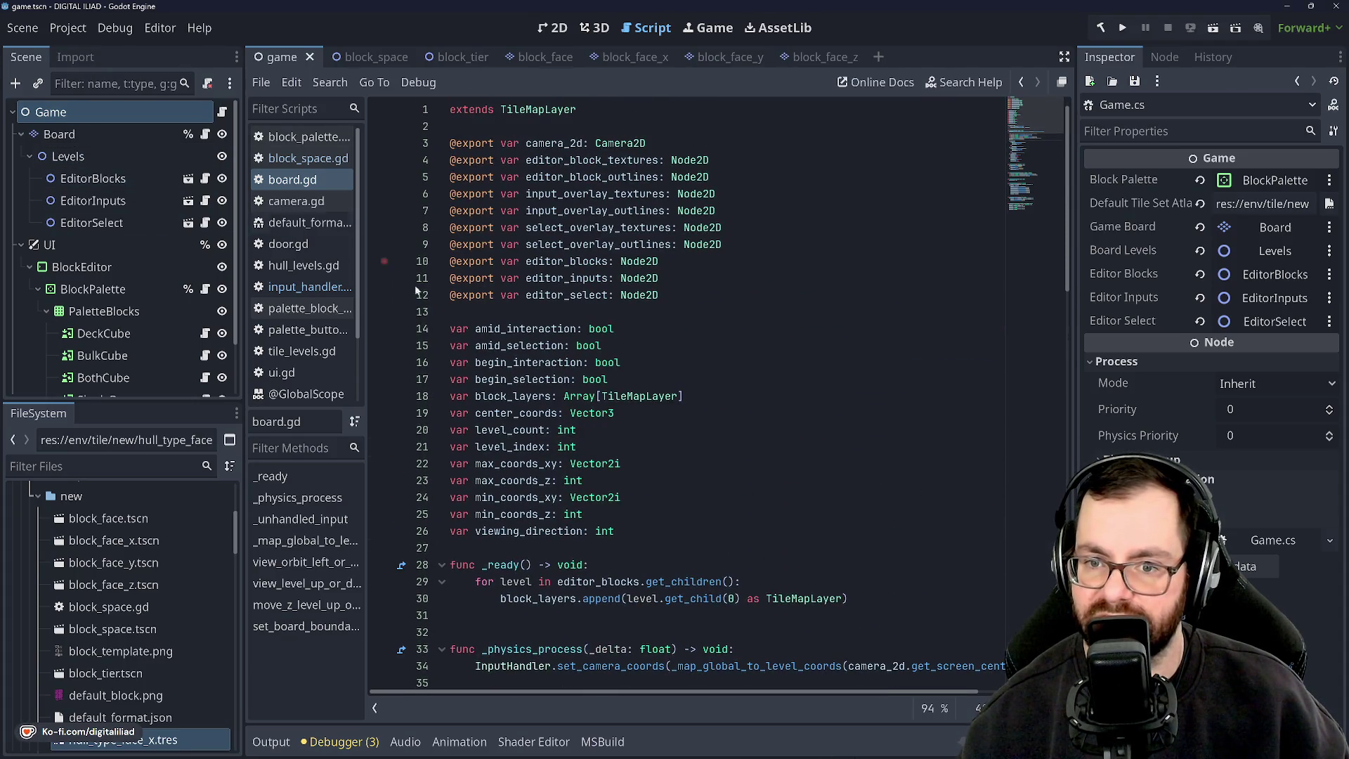
scroll(688, 394, "down", 7)
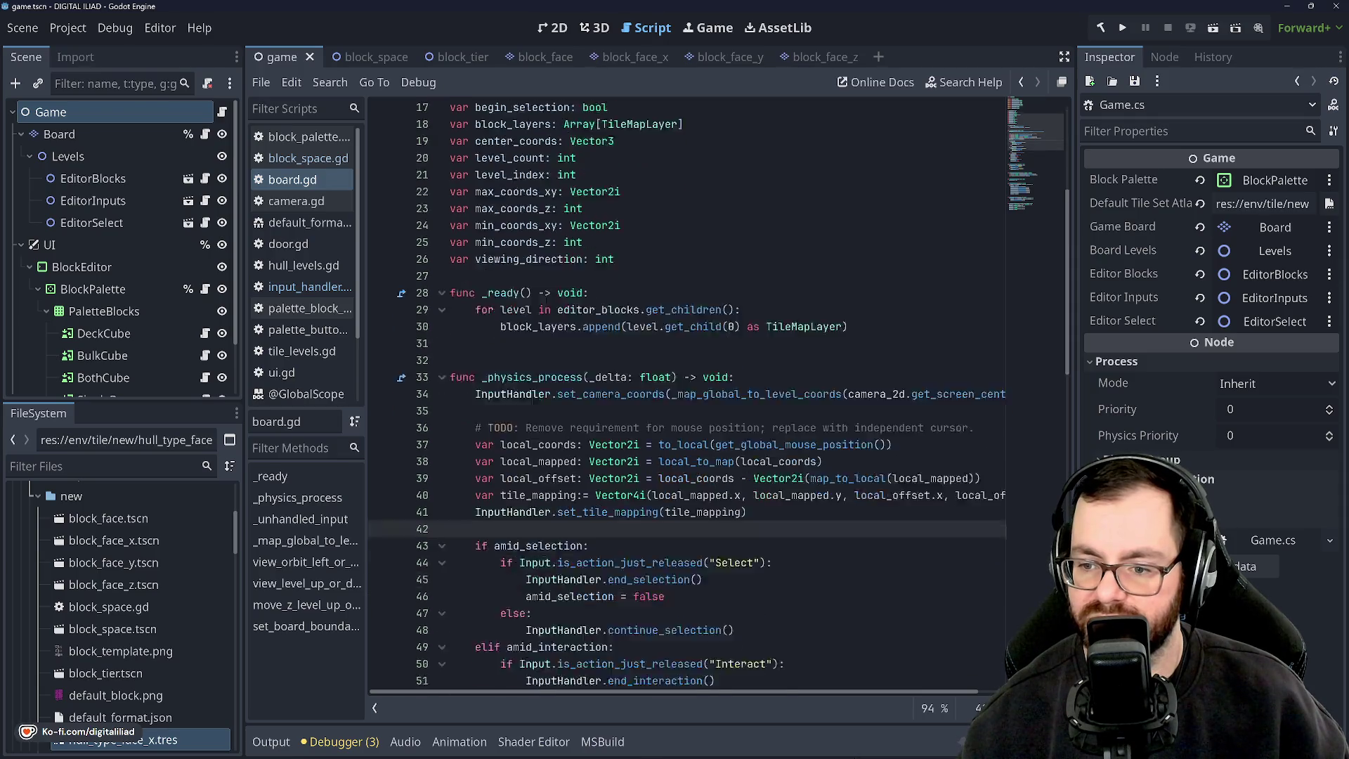
scroll(689, 393, "down", 2)
scroll(689, 394, "down", 3)
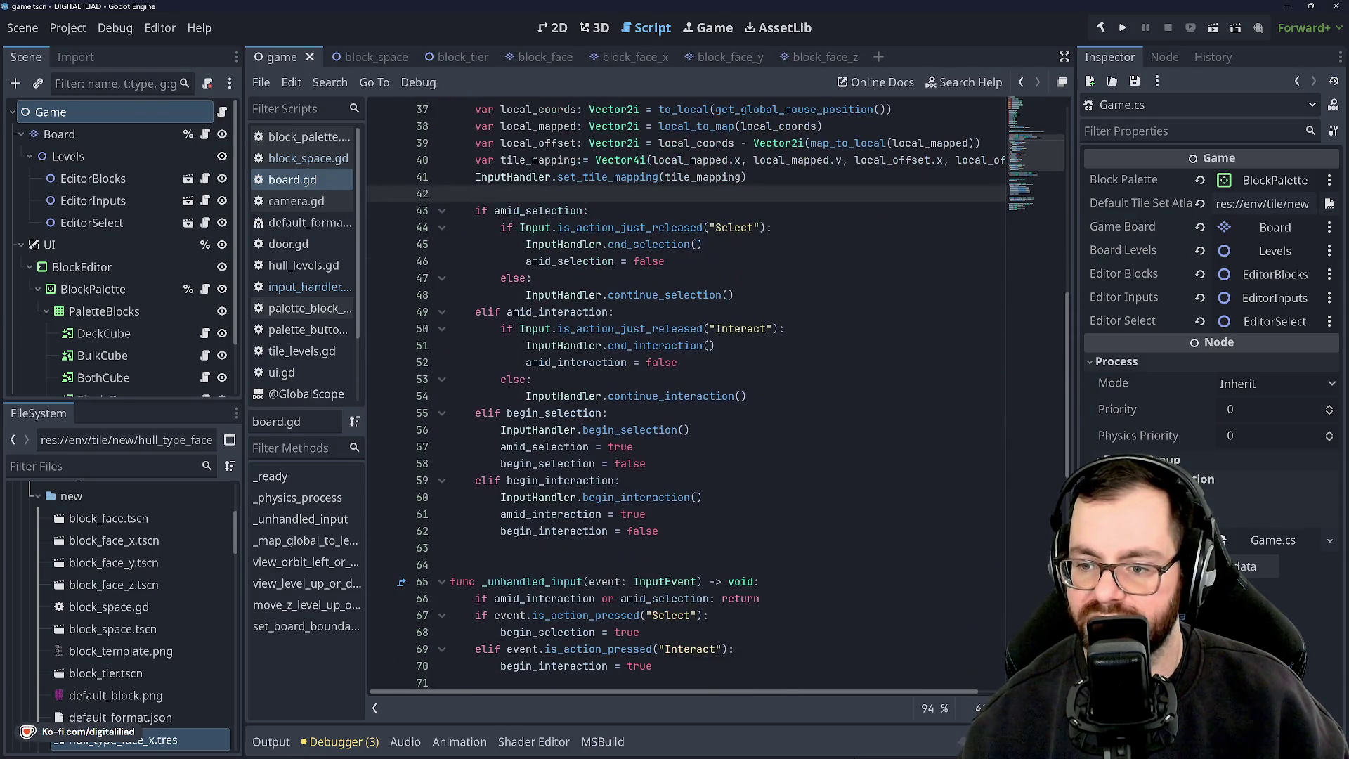
scroll(689, 394, "up", 1)
scroll(689, 394, "down", 4)
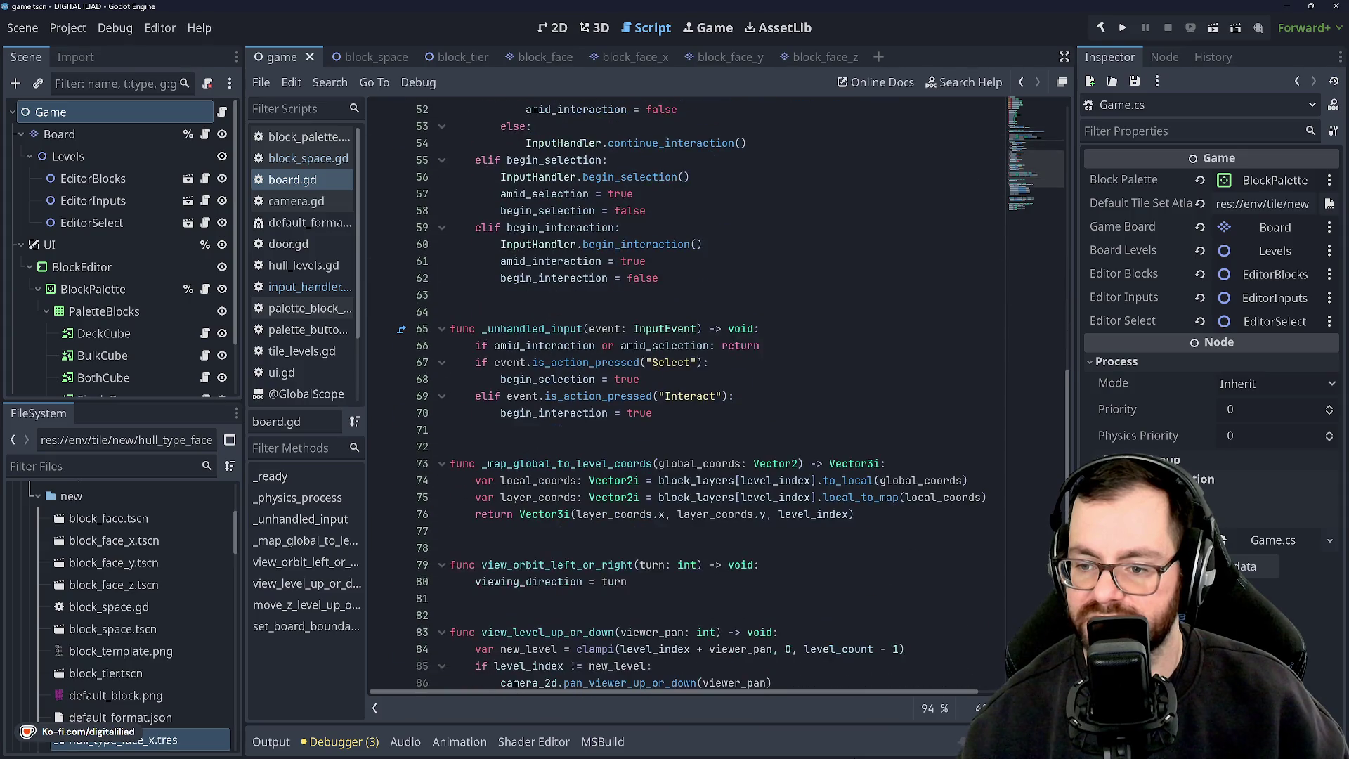
scroll(688, 394, "up", 8)
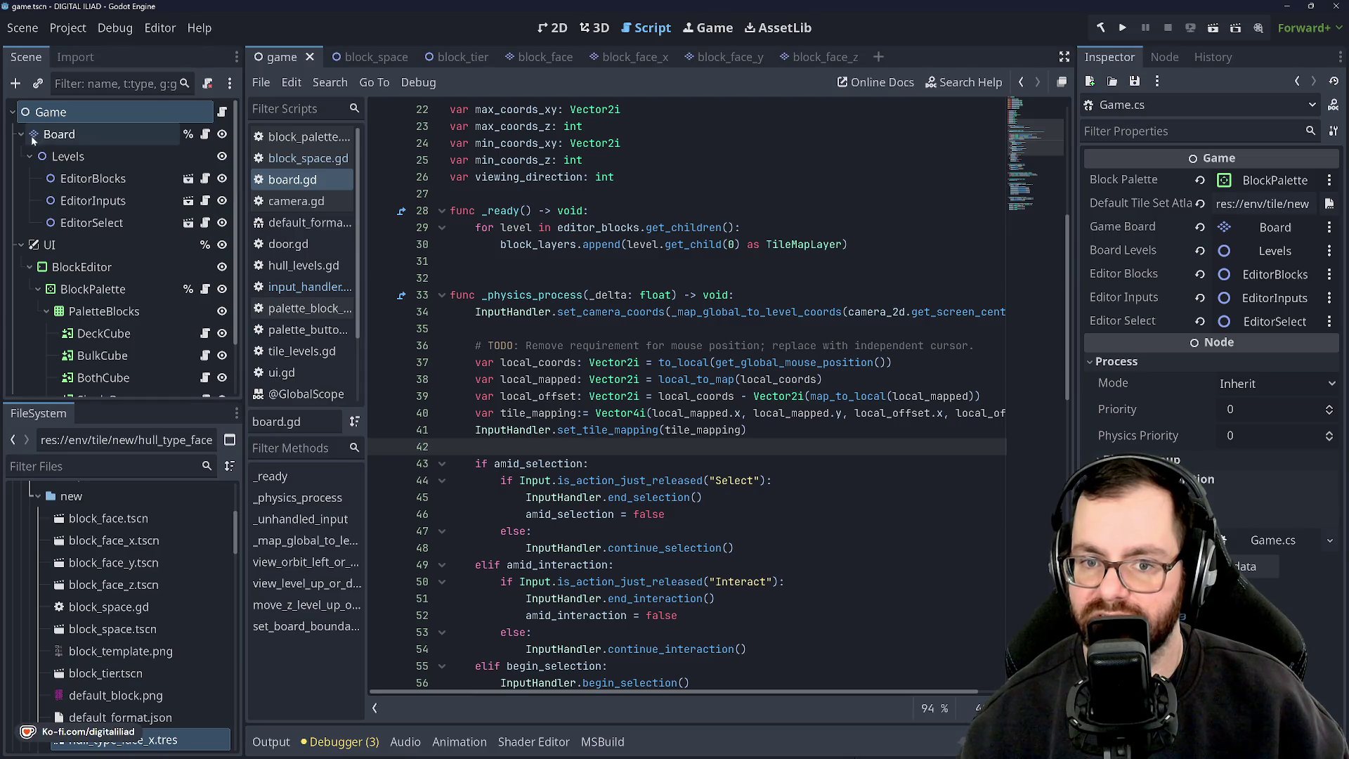
scroll(688, 393, "down", 4)
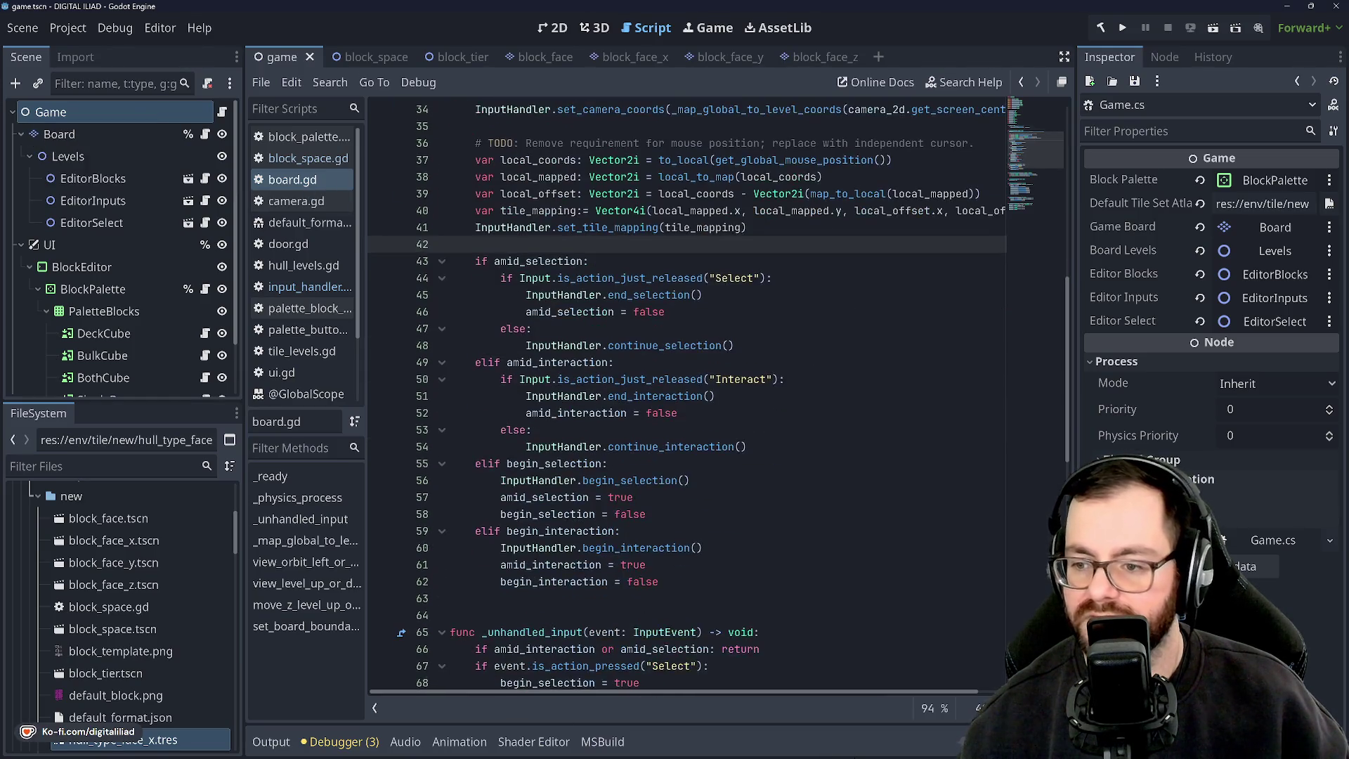
scroll(689, 394, "up", 1)
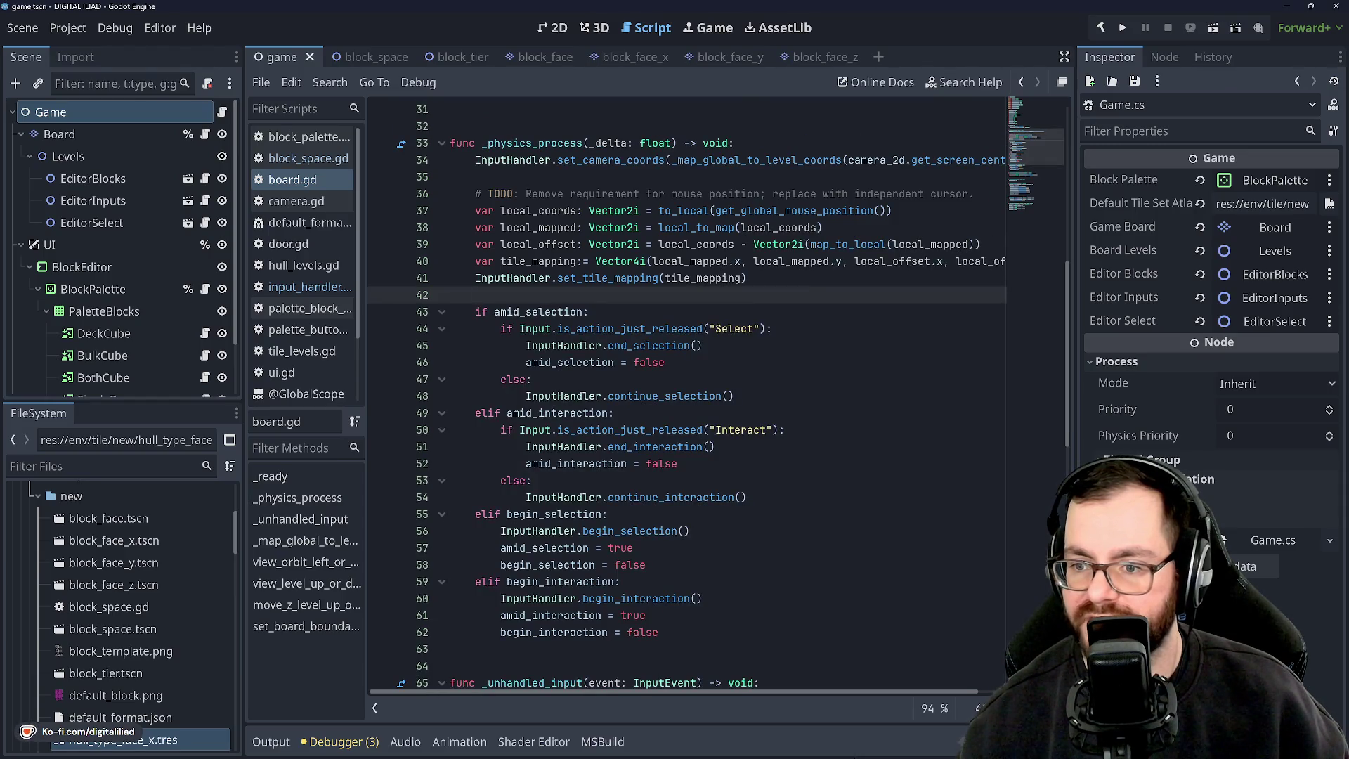
scroll(689, 393, "up", 1)
mouse_move(747, 328)
left_mouse_down()
mouse_move(535, 277)
mouse_move(475, 244)
left_mouse_up()
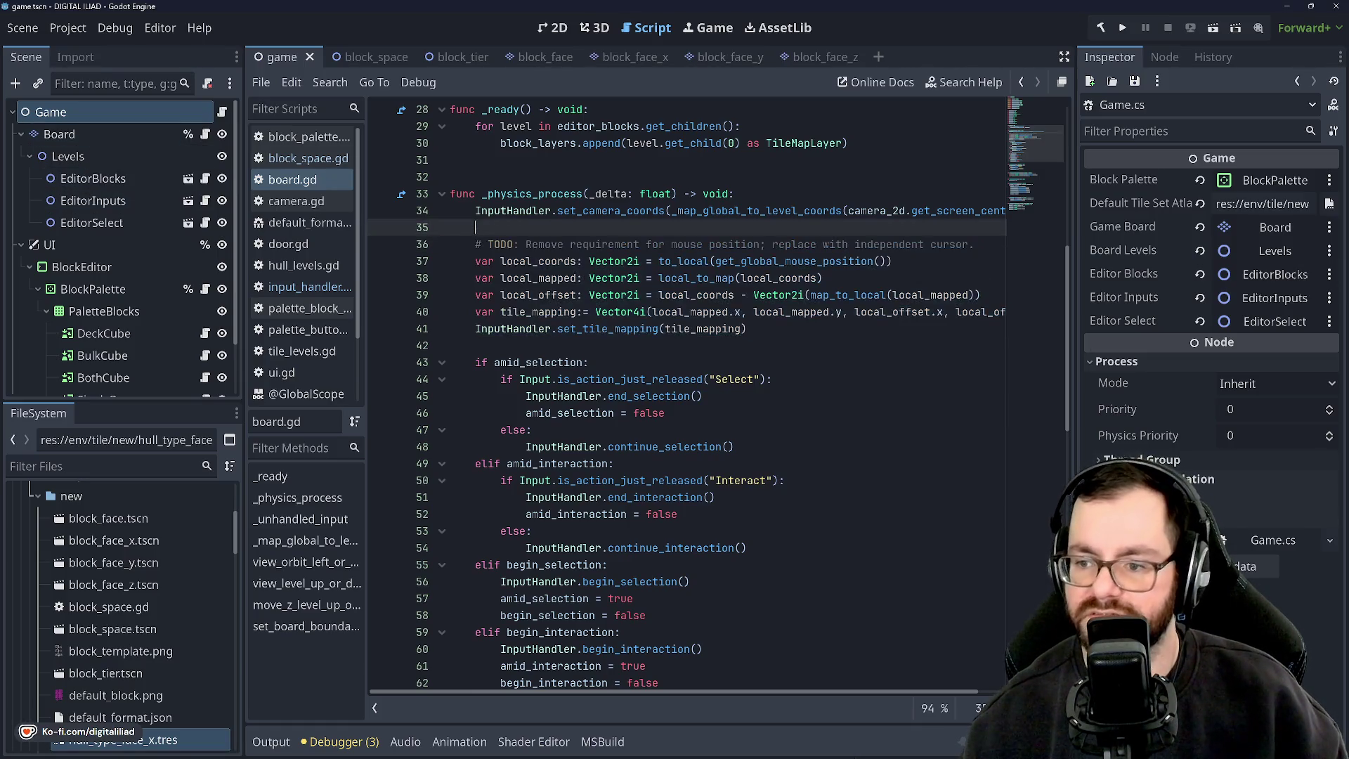
left_click(476, 345)
key("Down")
key("Down")
key("Down")
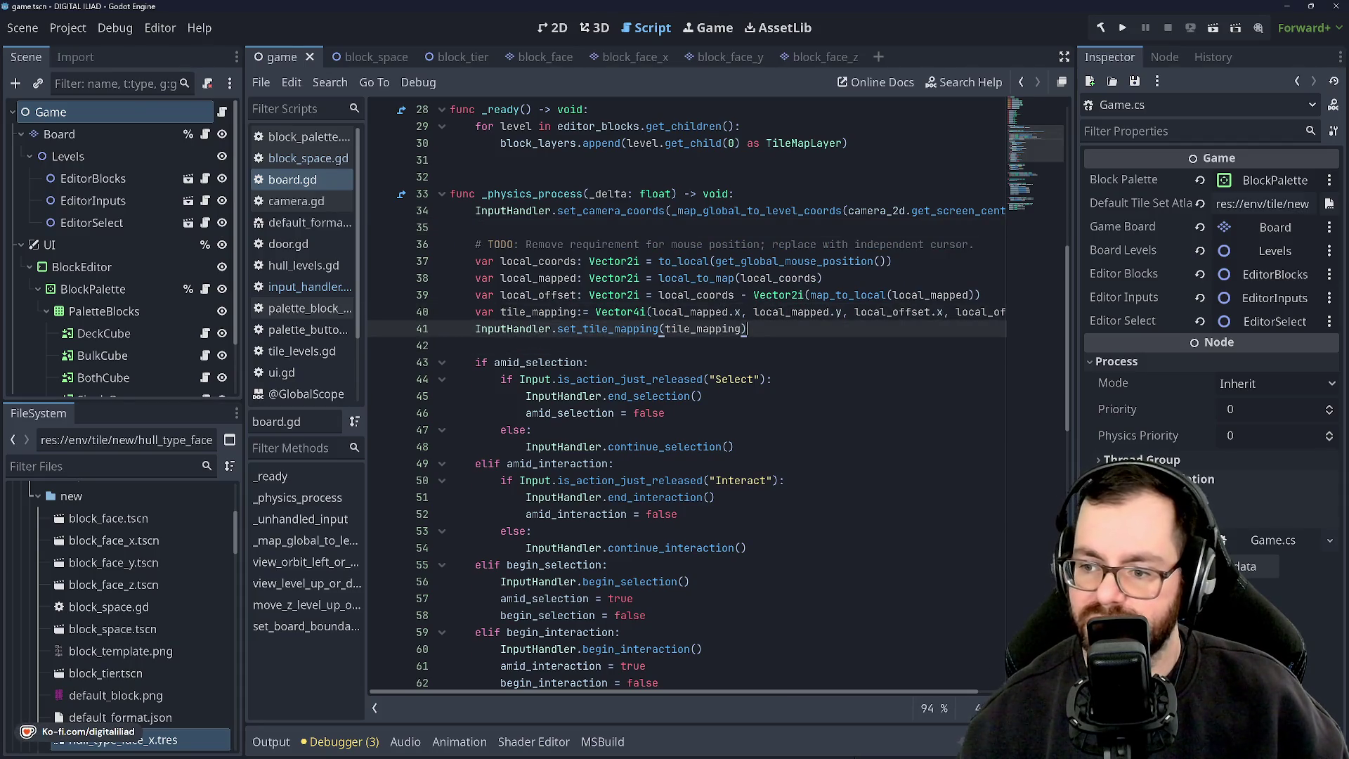
key("End")
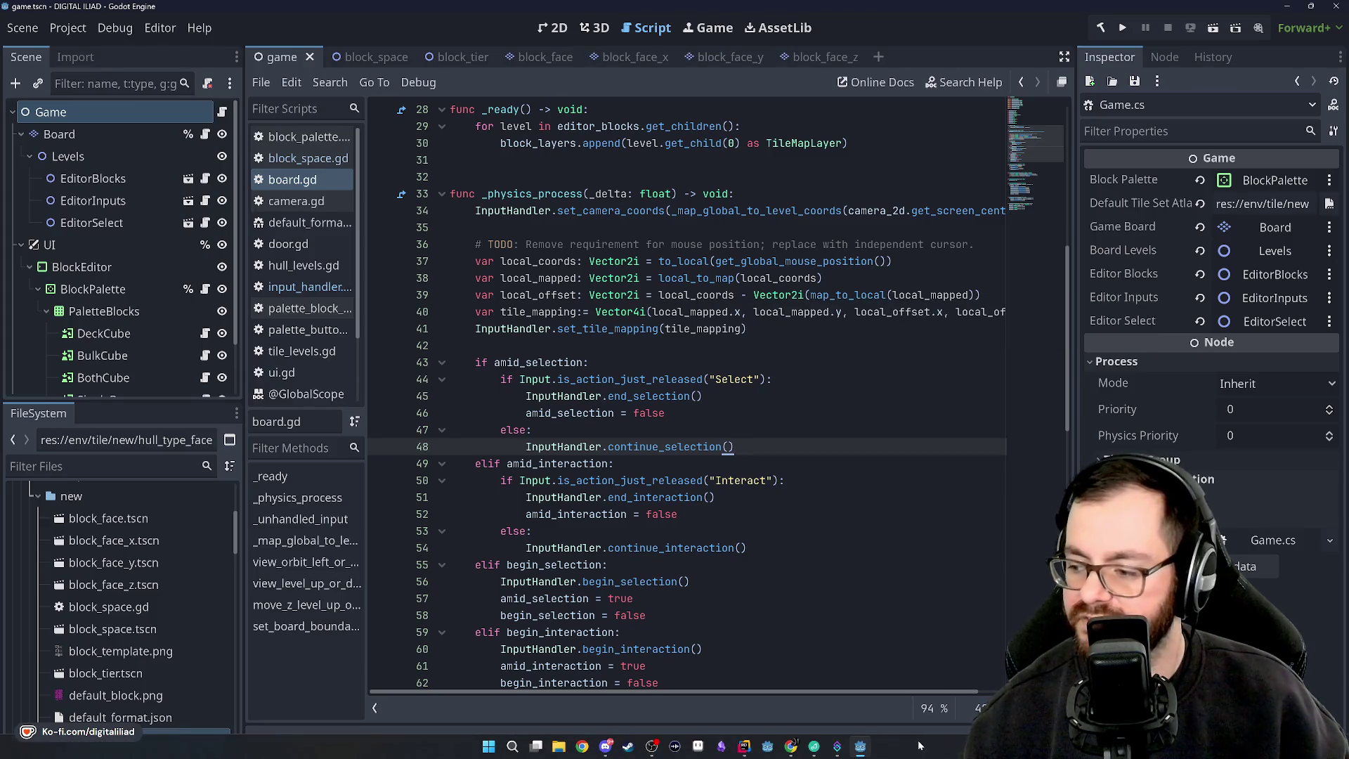
left_click(476, 227)
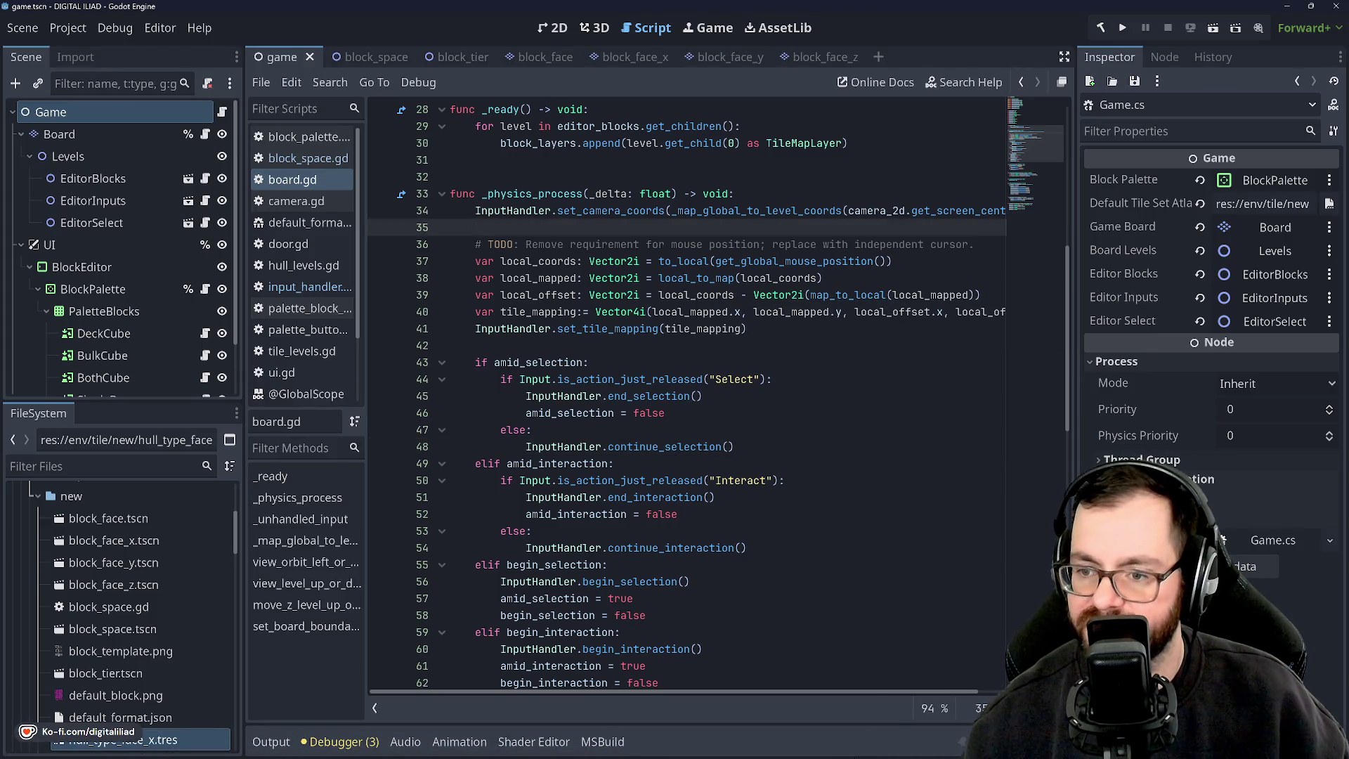
left_click(476, 345)
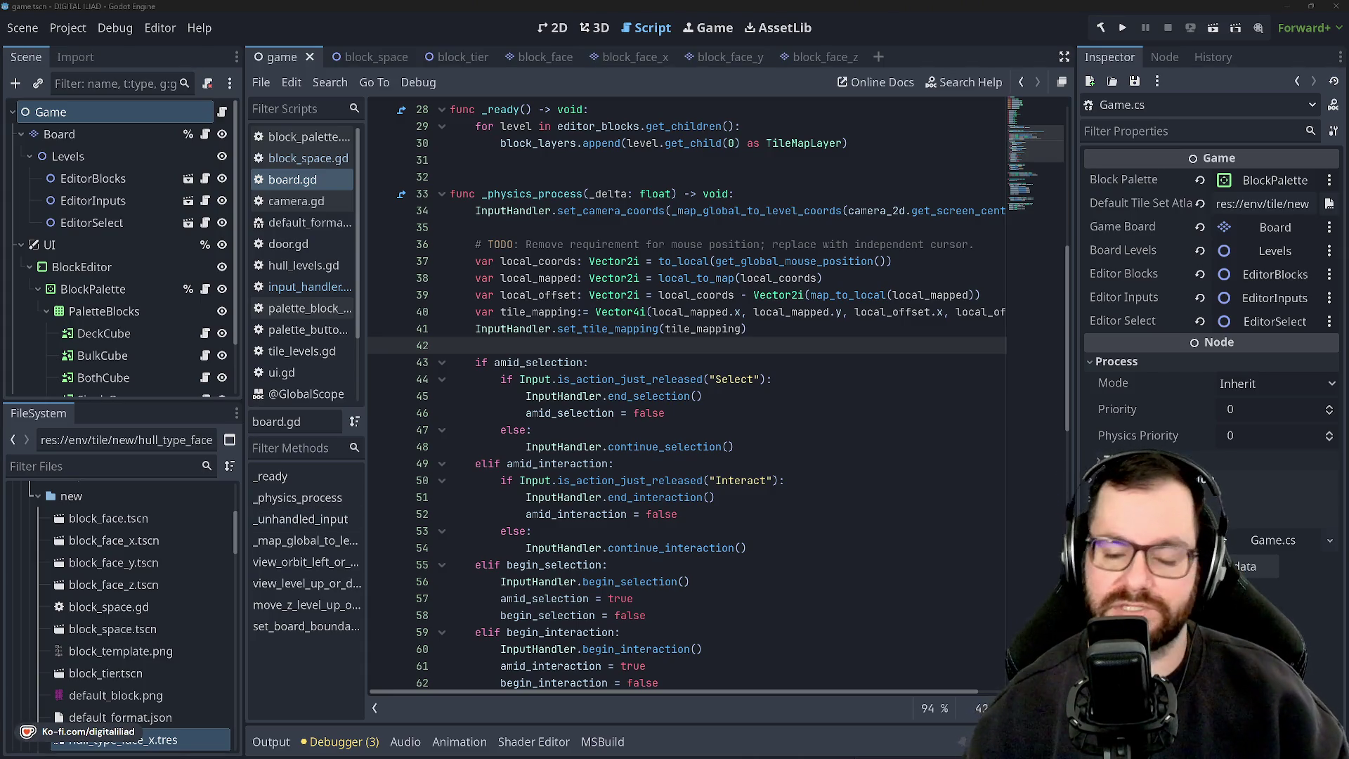
scroll(687, 394, "up", 3)
scroll(687, 394, "up", 6)
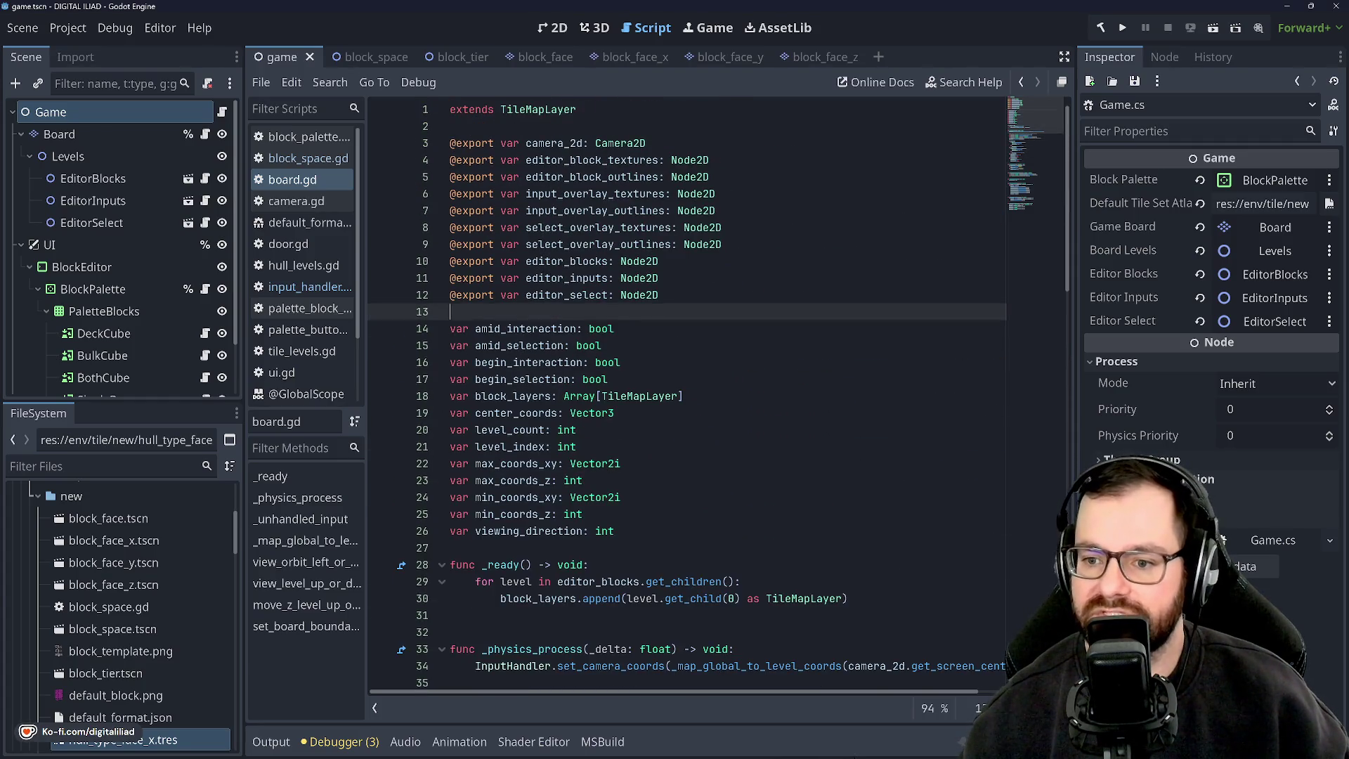
left_click(684, 396)
key("Down")
key("Down")
key("Down")
key("Up")
key("Up")
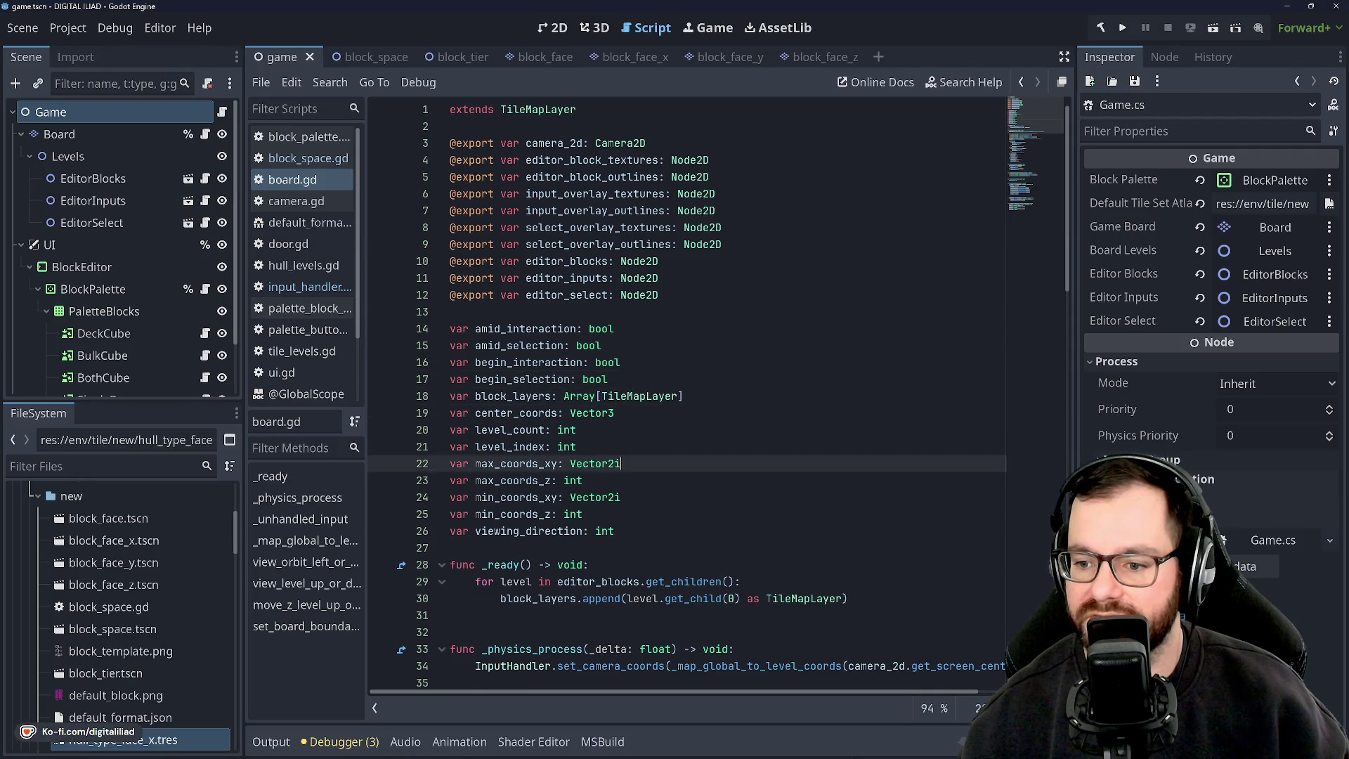
key("Up")
key("Up")
key("Up")
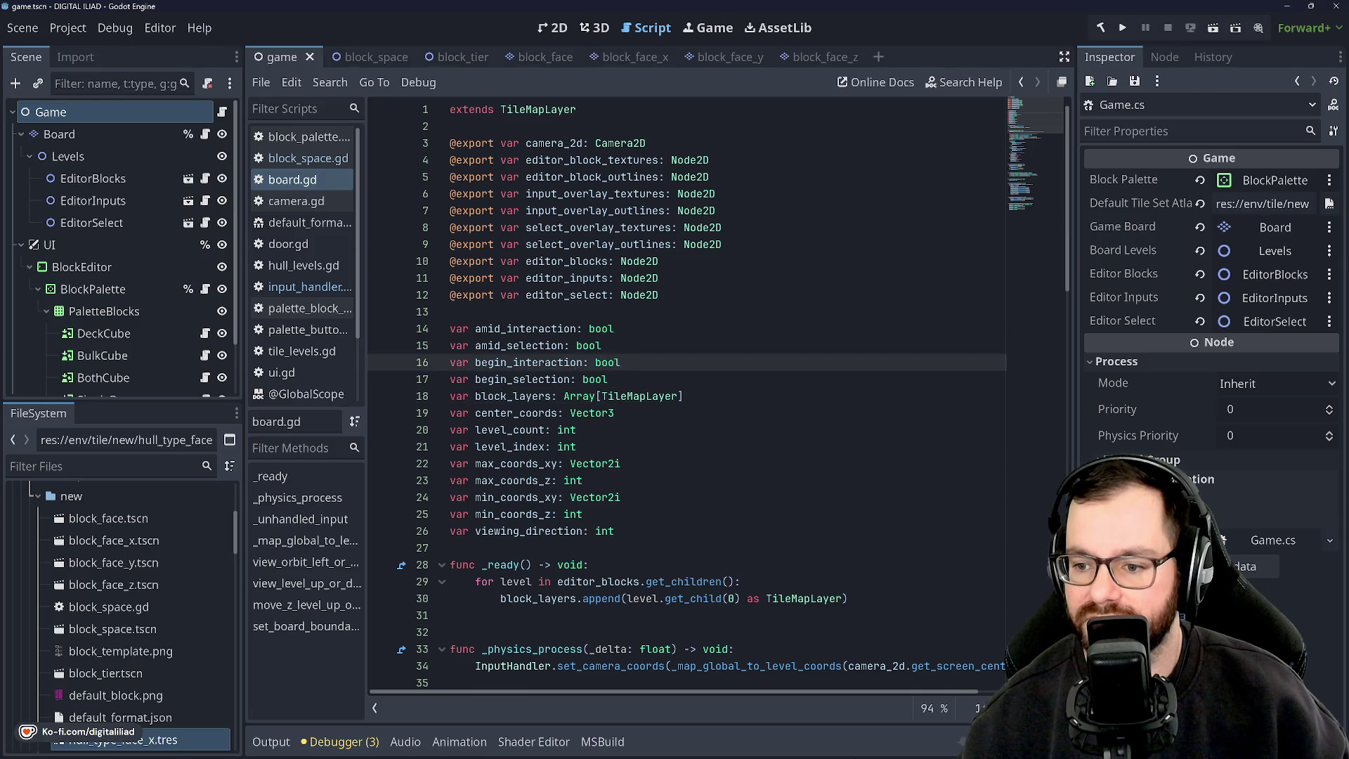
key("Down")
key("Down")
key("Down")
key("Up")
key("Up")
key("Down")
key("Down")
key("Up")
key("Up")
key("Up")
key("Down")
key("Down")
key("Down")
key("Up")
key("Up")
key("Up")
key("Up")
key("Down")
key("Down")
key("Down")
key("Down")
key("Up")
key("Up")
key("Up")
key("Up")
key("Up")
key("Down")
key("Down")
key("Down")
key("Down")
key("Down")
key("Up")
key("Up")
scroll(687, 394, "down", 2)
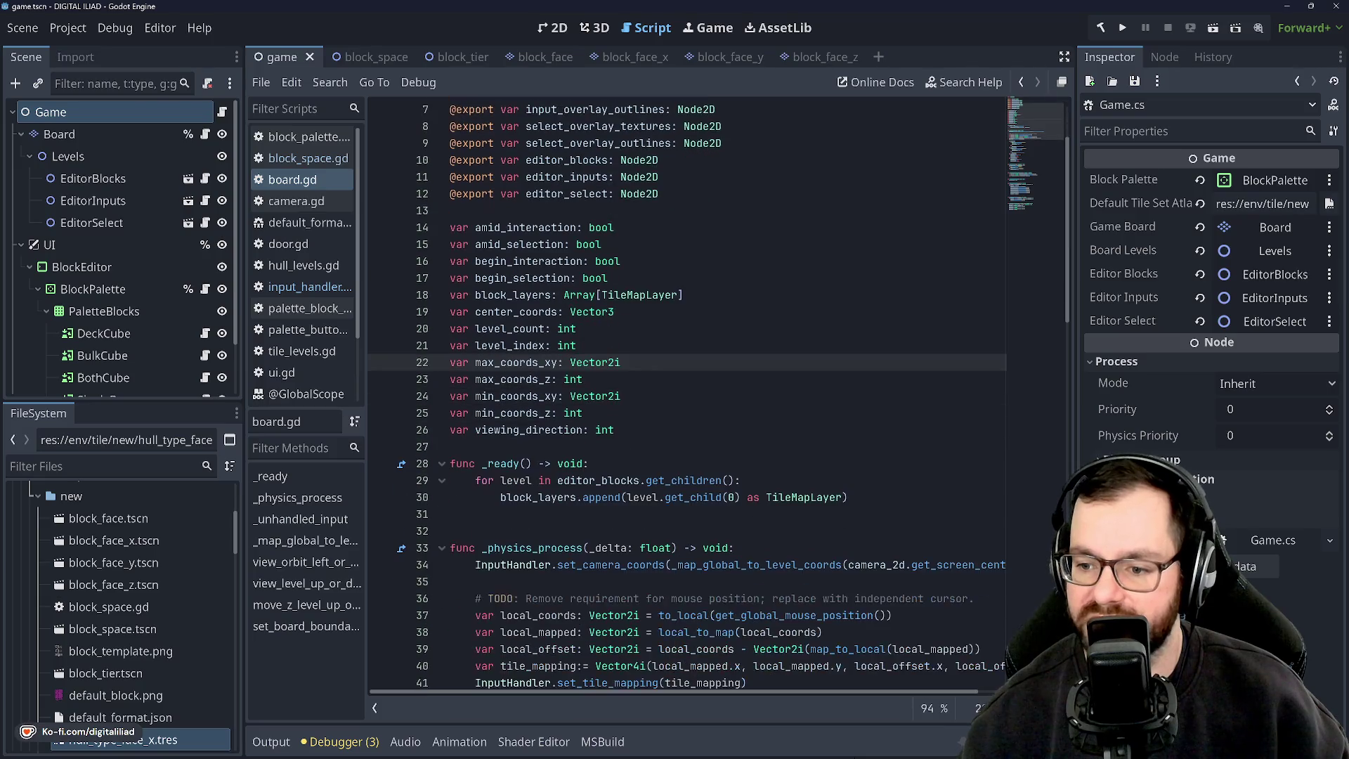
key("Down")
key("Down")
key("Down")
key("Up")
key("Up")
key("Up")
key("Up")
key("Down")
key("Down")
key("Up")
key("Up")
key("Down")
key("Down")
key("Up")
key("Up")
key("Down")
key("Down")
key("Up")
key("Up")
key("Up")
key("Up")
key("Up")
key("Up")
key("Down")
key("Down")
key("Down")
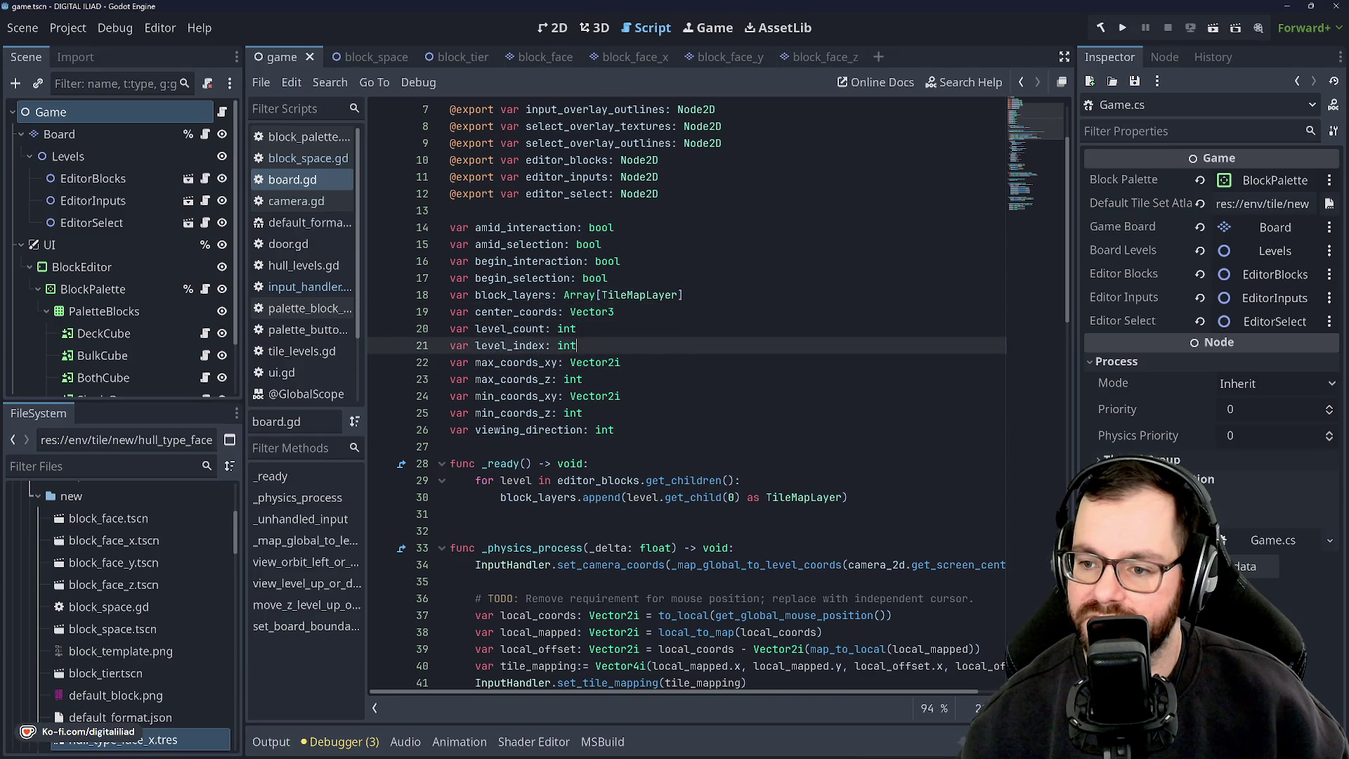
key("Down")
key("Up")
key("Up")
key("Down")
key("Down")
key("ctrl+Down")
key("ctrl+Down")
key("ctrl+Down")
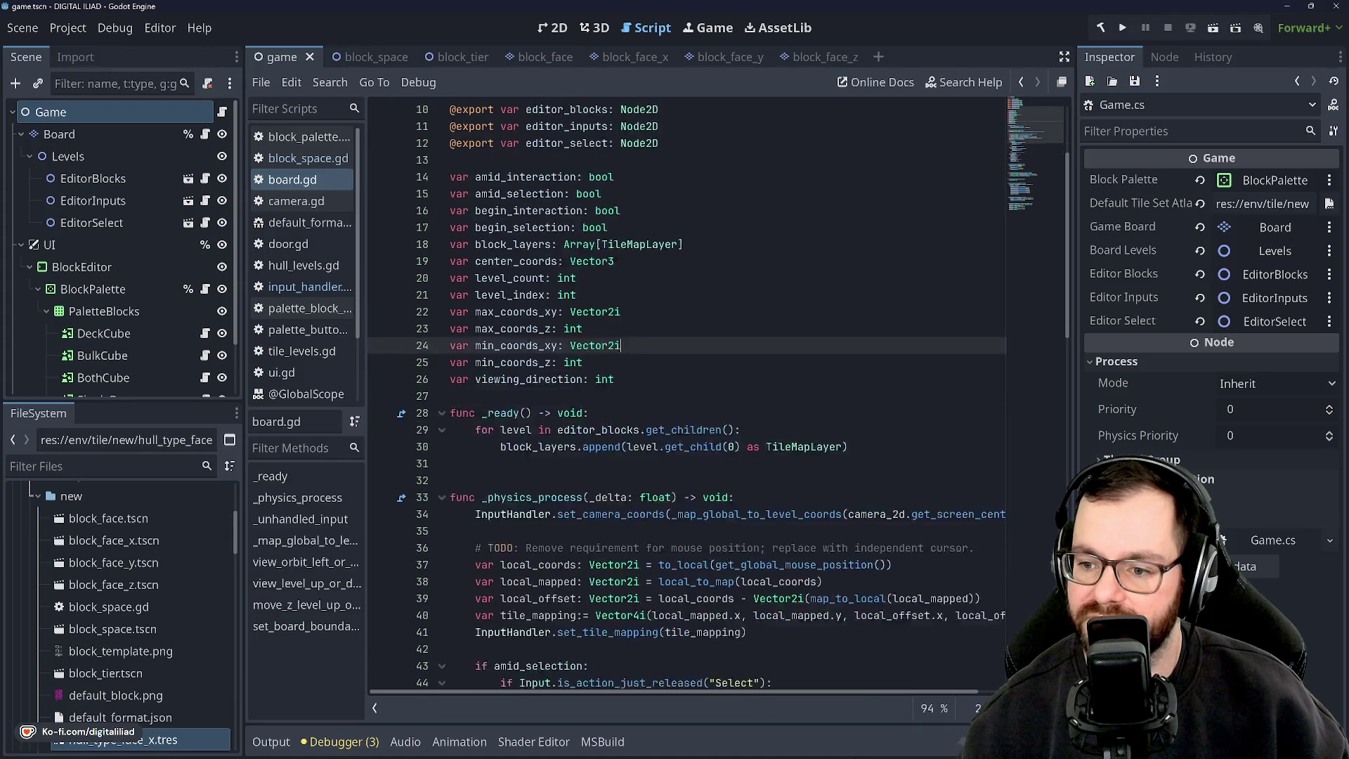
key("Down")
key("Down")
key("Down")
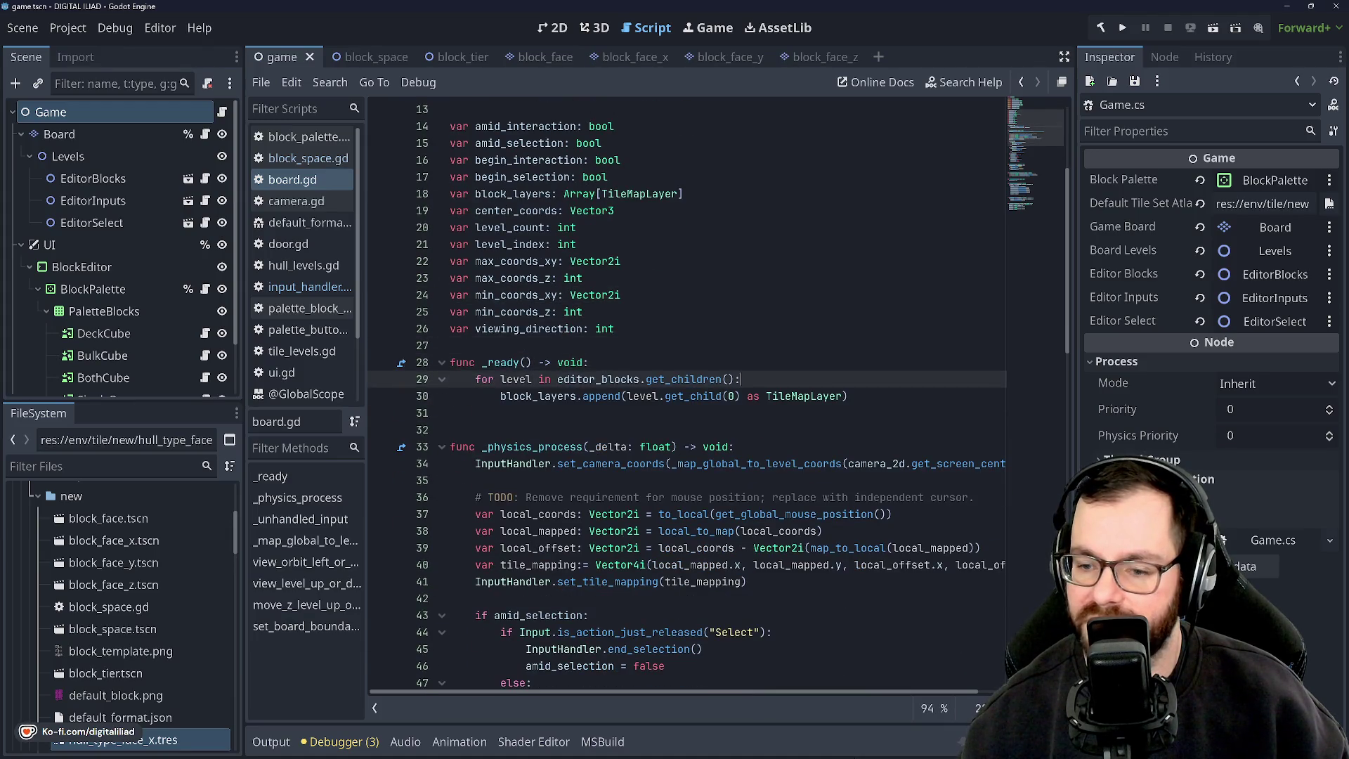
key("Down")
key("Down")
key("Down")
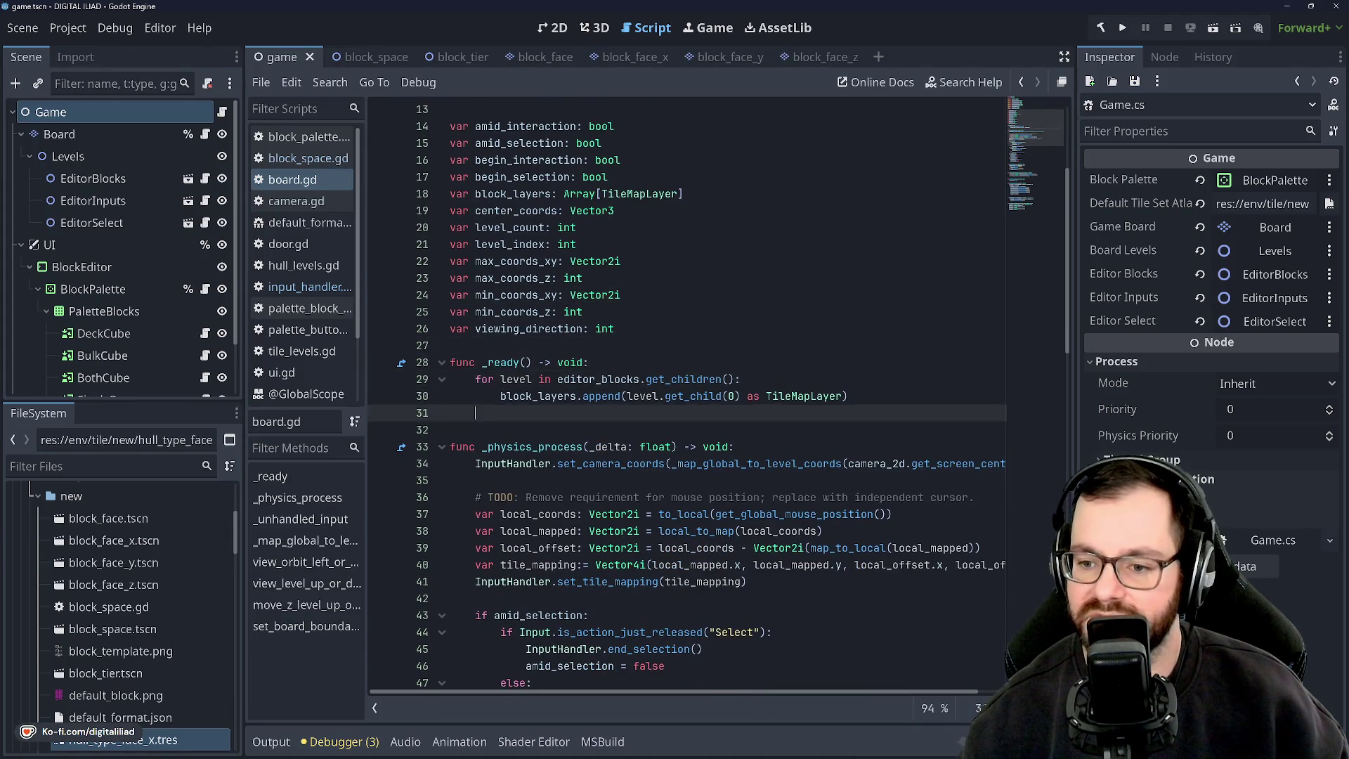
key("Up")
key("Up")
key("Down")
key("Down")
key("Up")
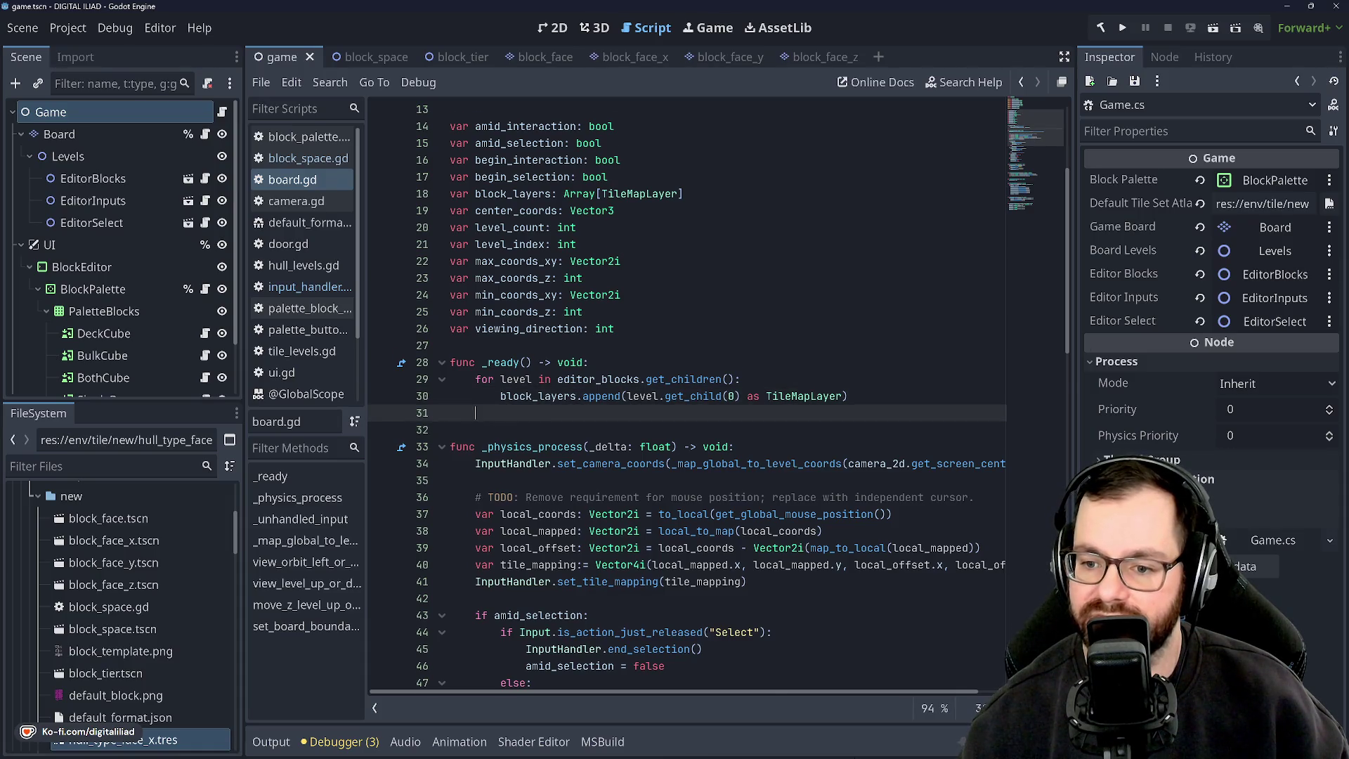
key("ctrl+Down")
key("ctrl+Down")
key("ctrl+Down")
key("Down")
key("Down")
key("Down")
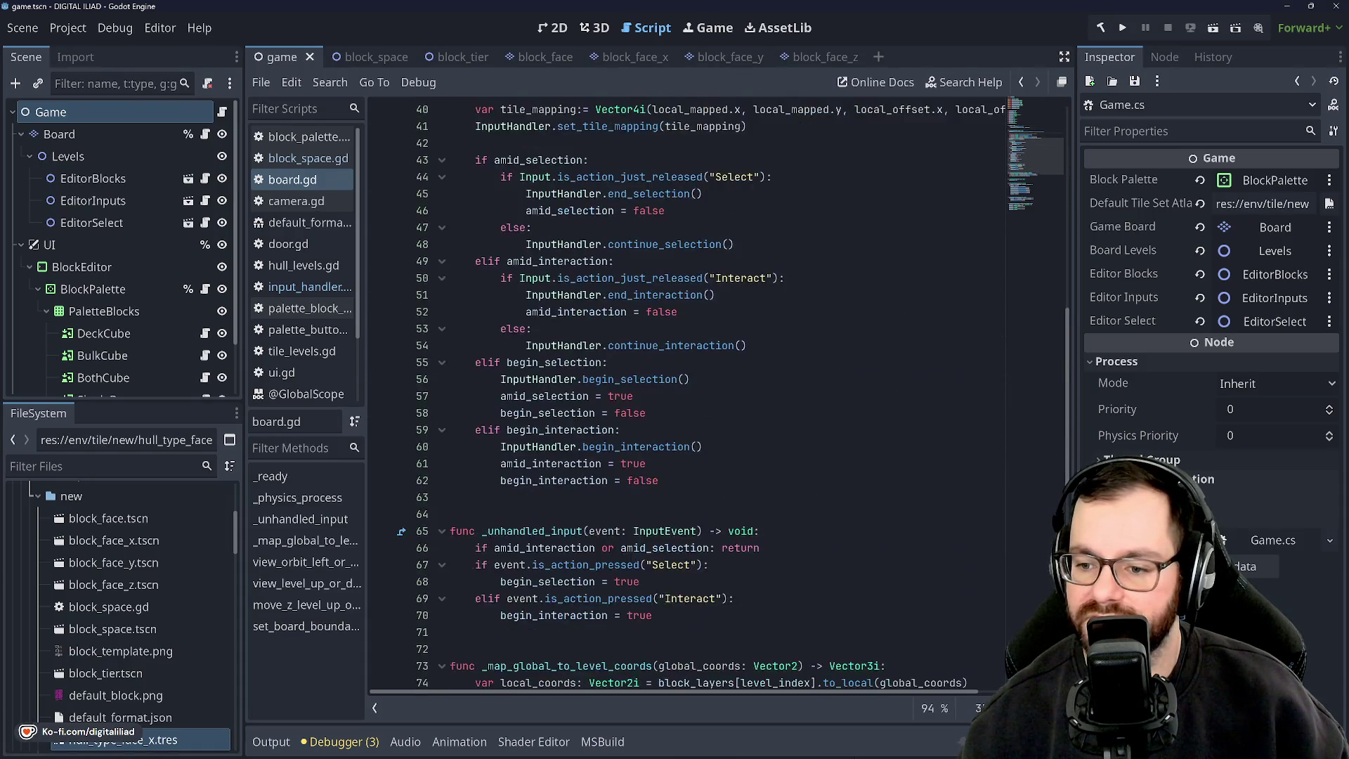
scroll(688, 397, "down", 5)
scroll(687, 397, "up", 20)
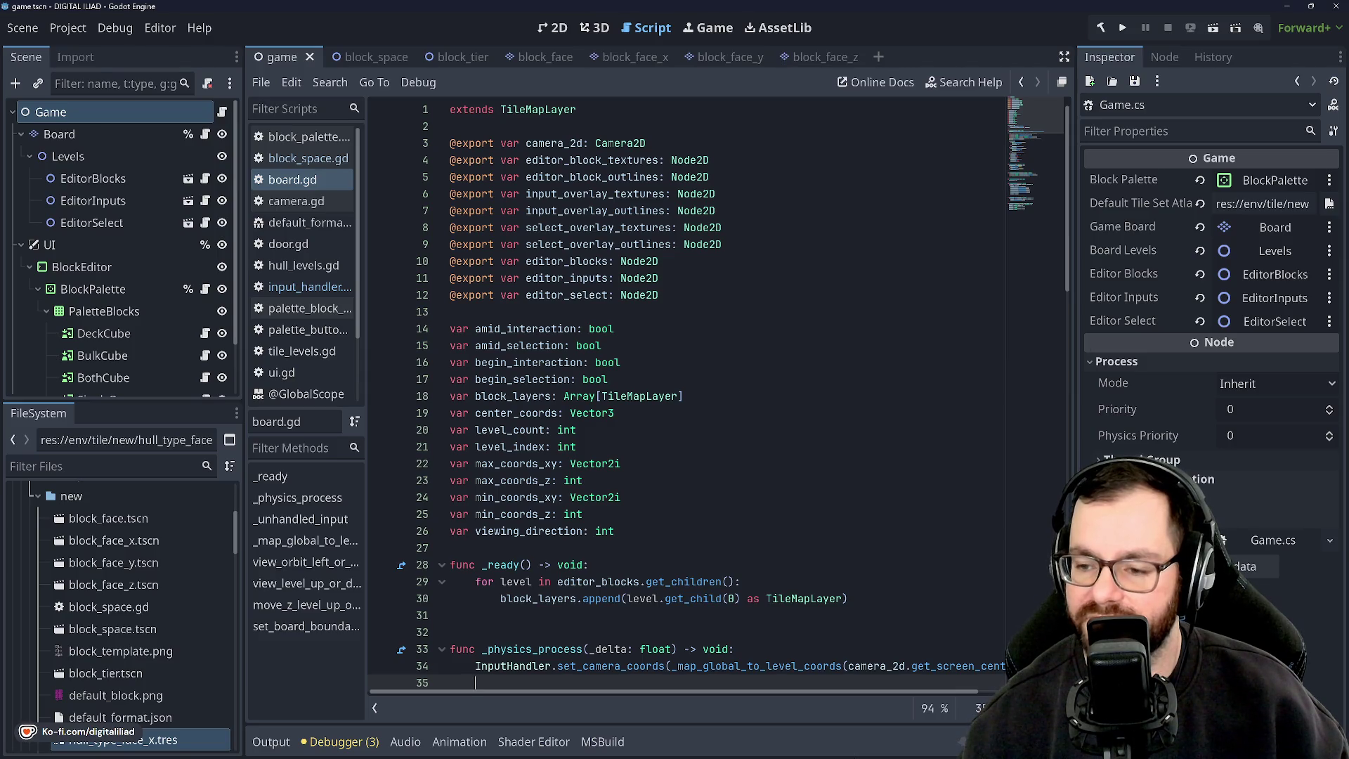
Return board.gd to its state flag declarations at begin_interaction, then minimize Godot to reveal Rider
scroll(688, 397, "down", 4)
scroll(687, 397, "down", 4)
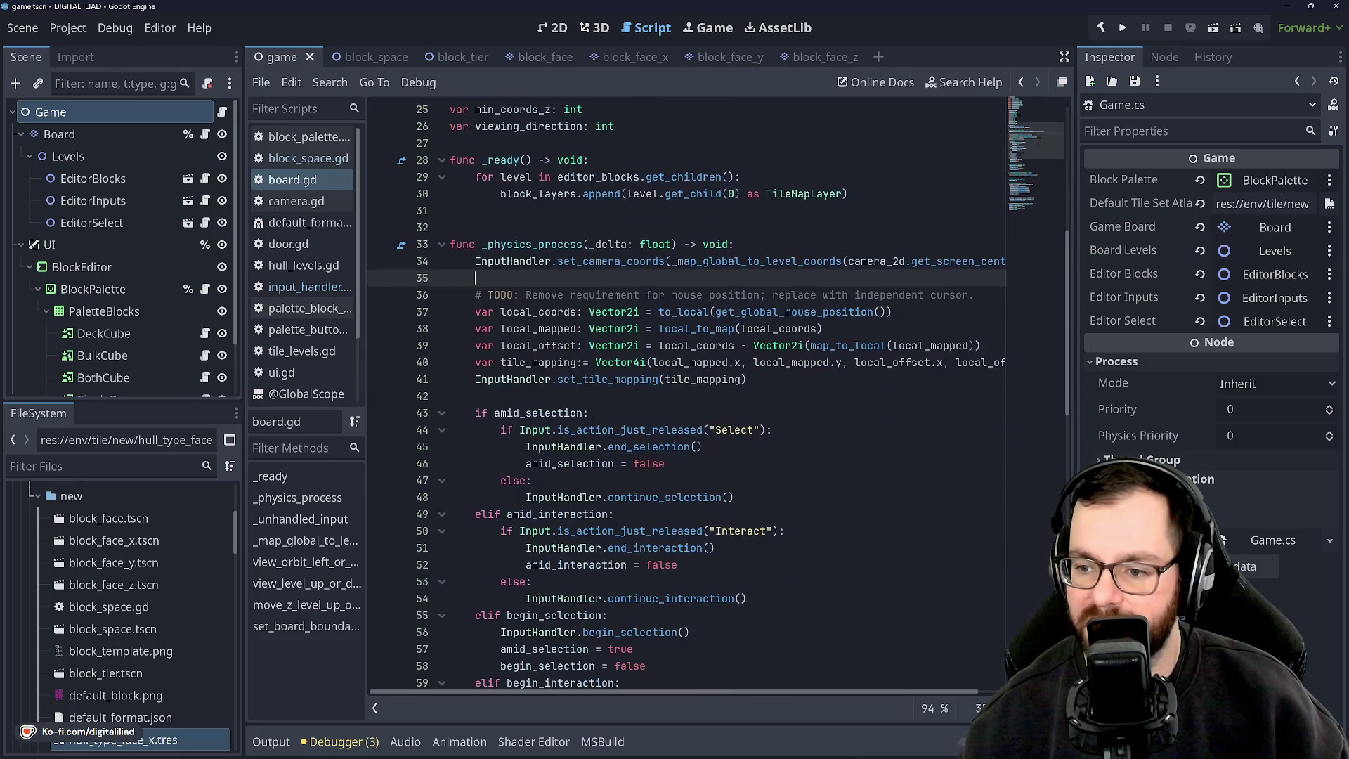
scroll(687, 397, "up", 7)
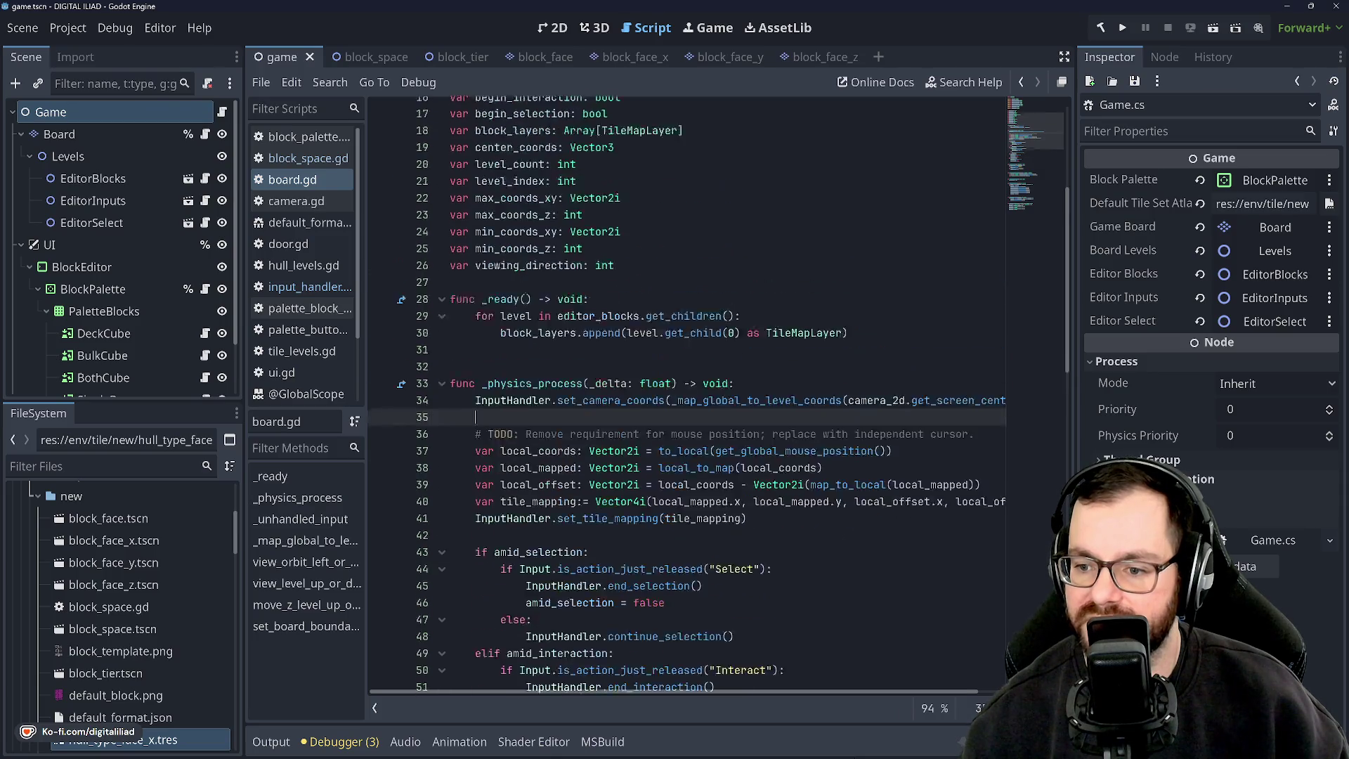
scroll(687, 397, "up", 1)
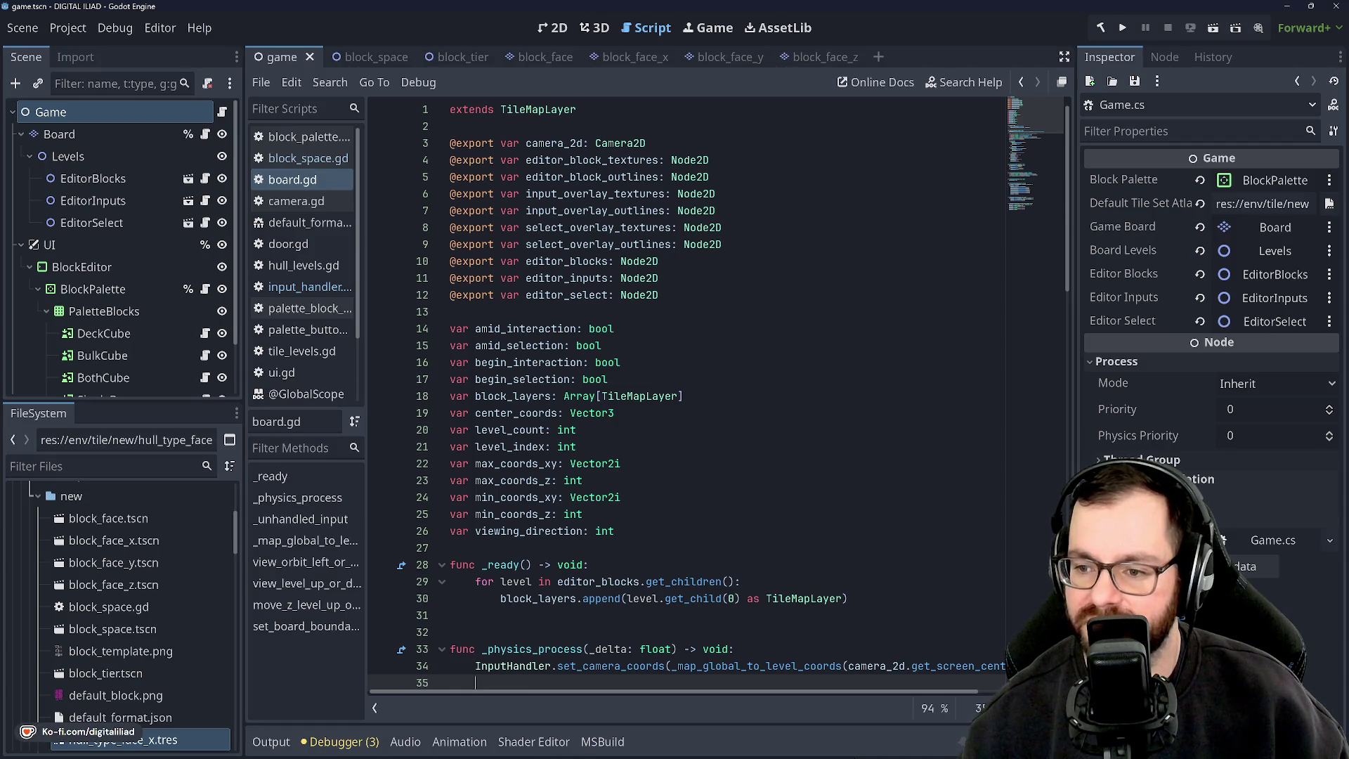
left_click(450, 312)
key("Down")
key("Down")
key("Down")
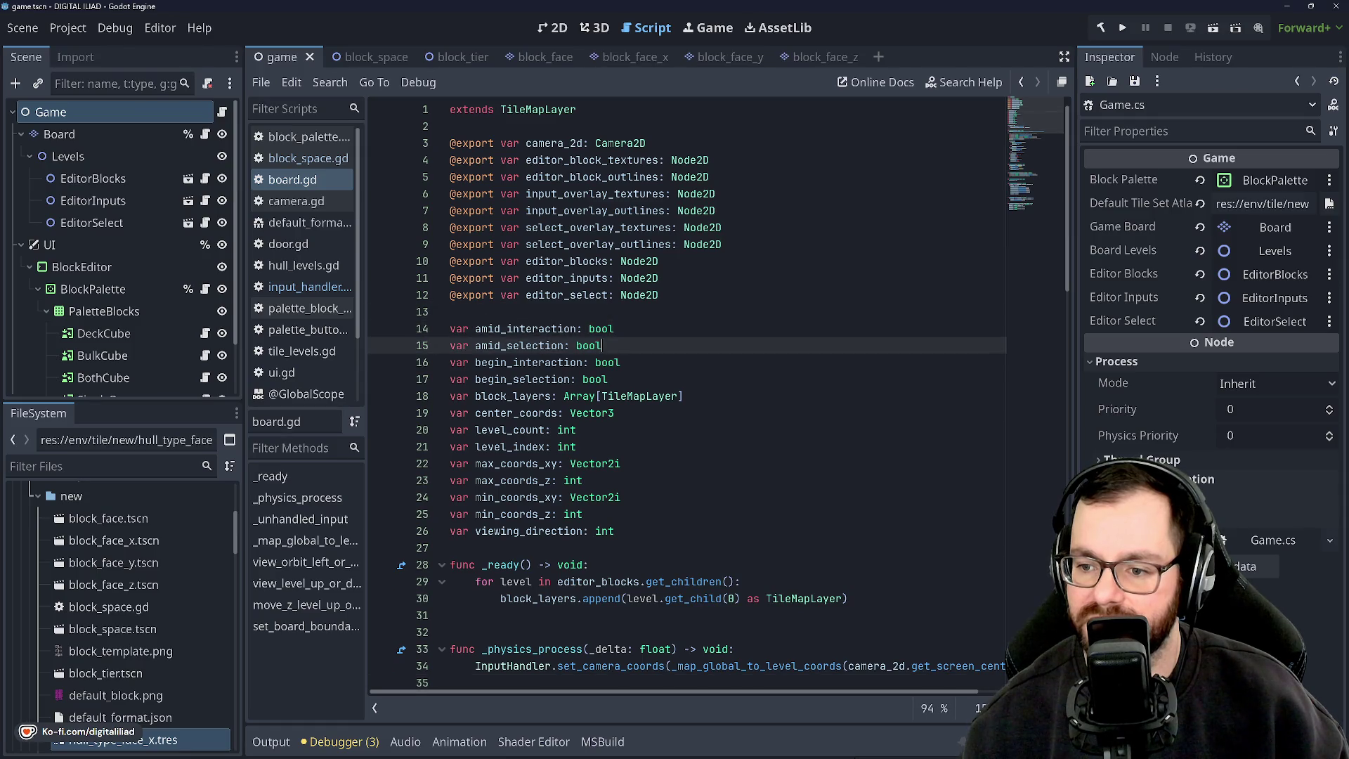
left_click(1287, 7)
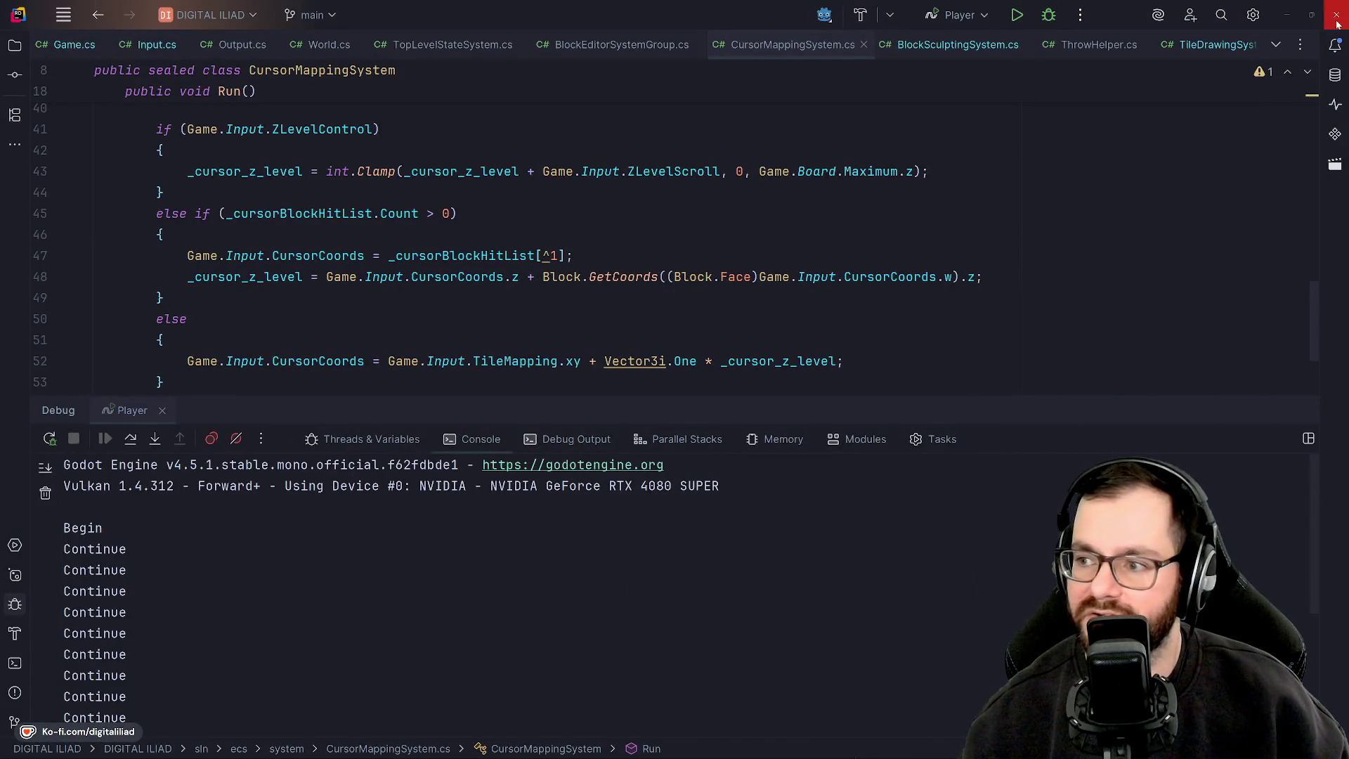